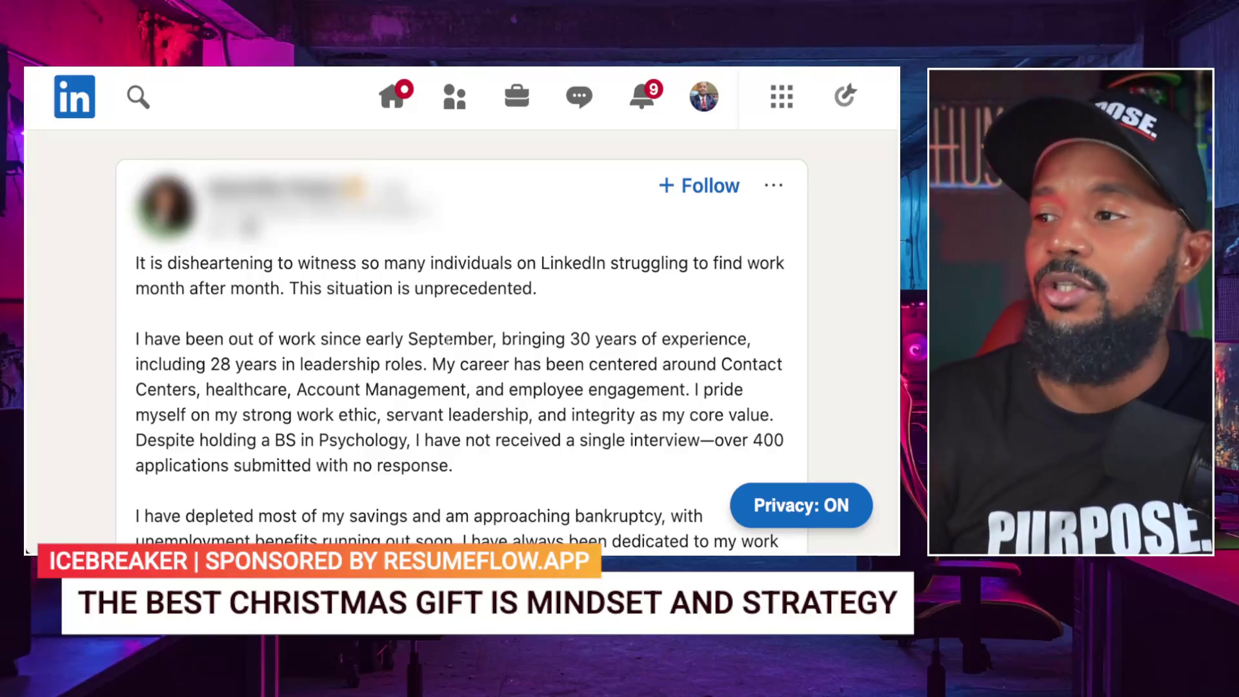
Step: Scroll through LinkedIn, then focus the Kilo Code task input in the streamdeck-coach-countdown project
scroll(448, 340, "down", 2)
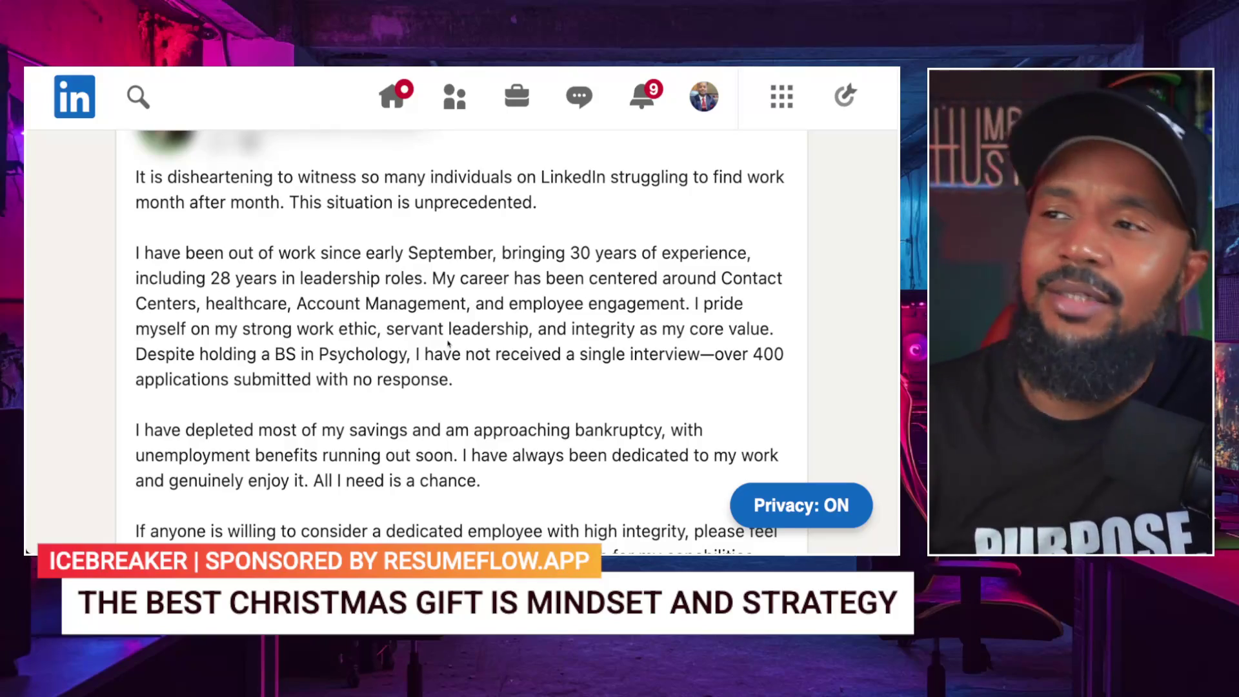
scroll(448, 342, "up", 1)
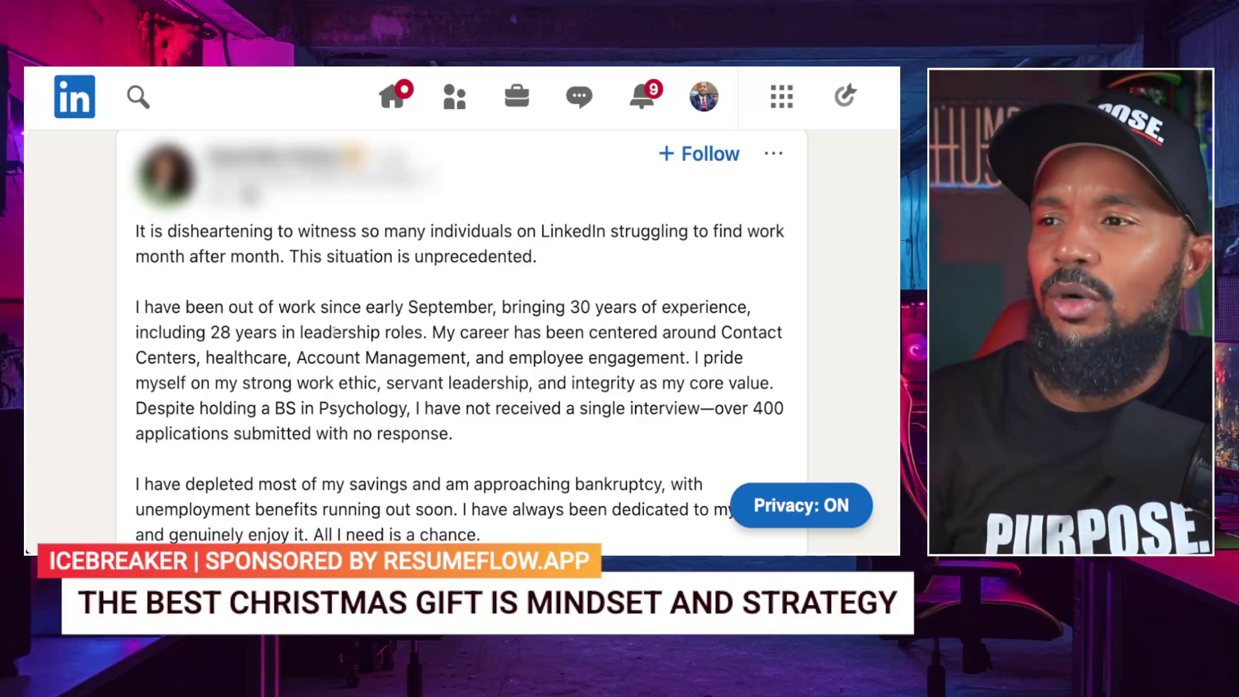
scroll(328, 347, "down", 1)
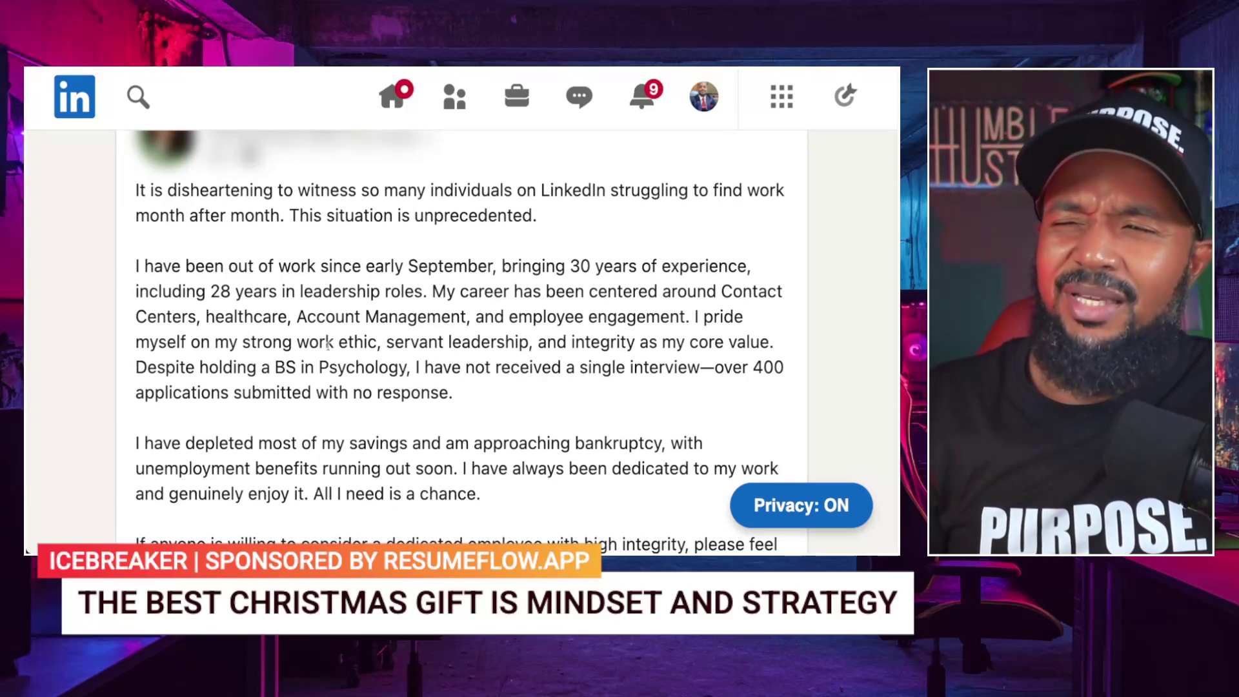
scroll(328, 345, "up", 1)
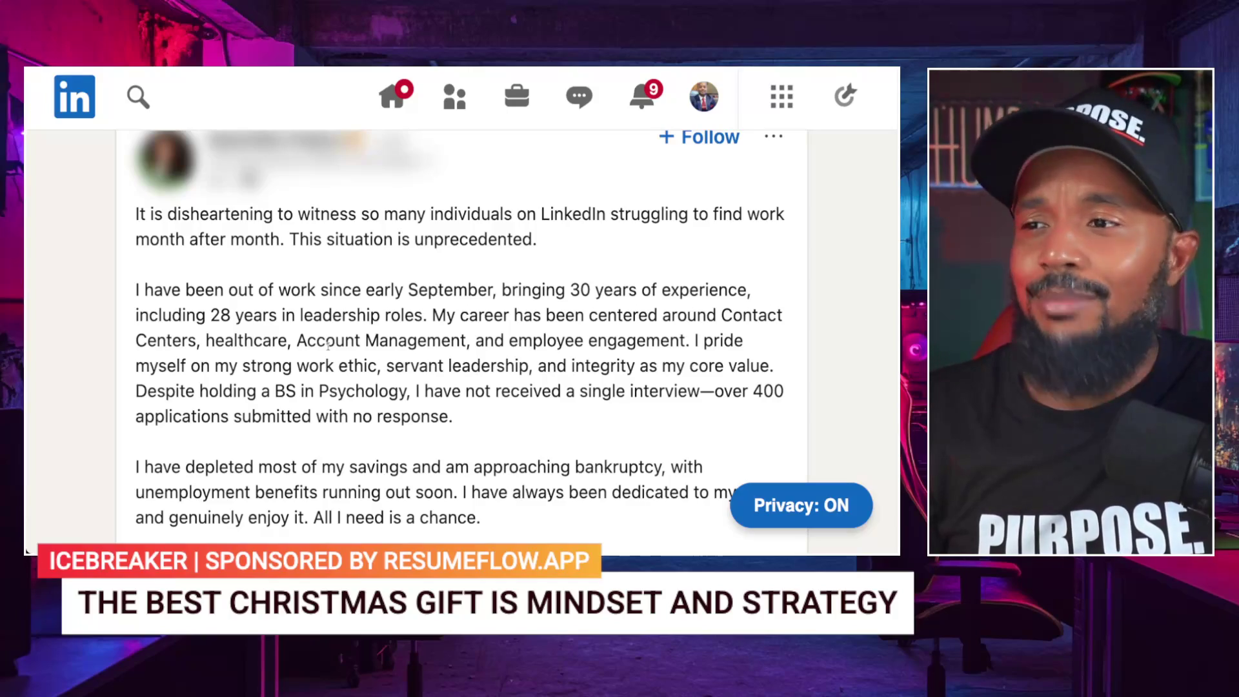
scroll(327, 346, "down", 3)
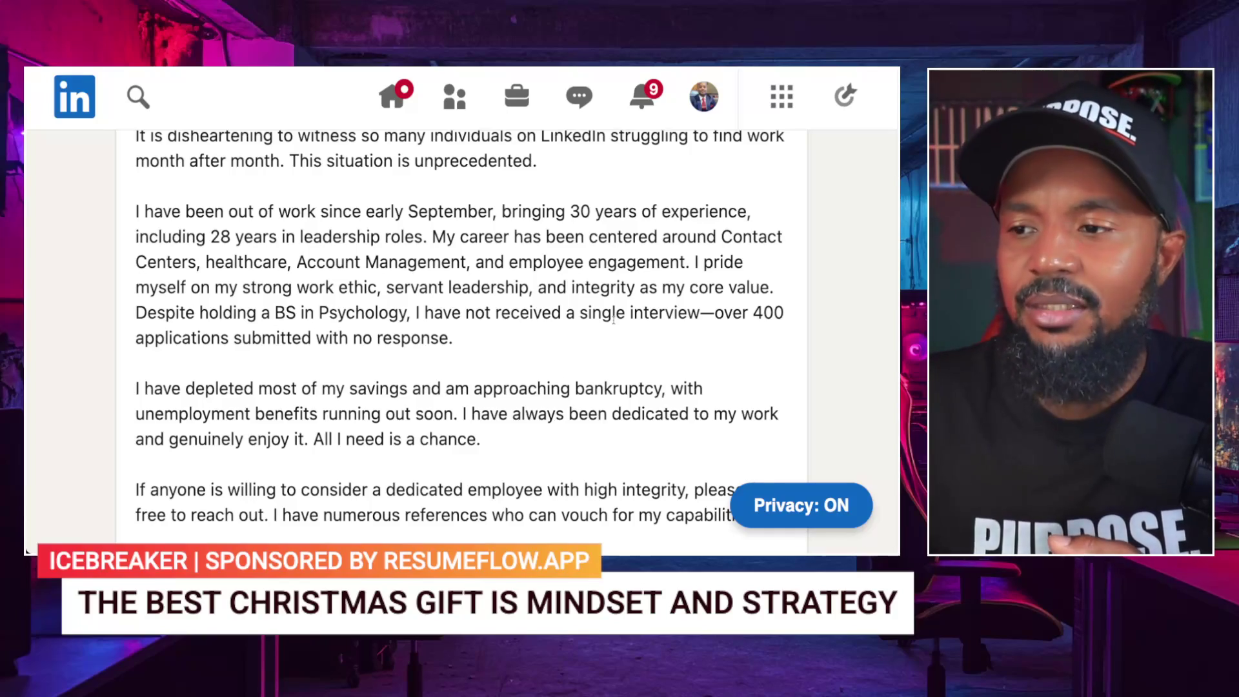
scroll(612, 315, "down", 2)
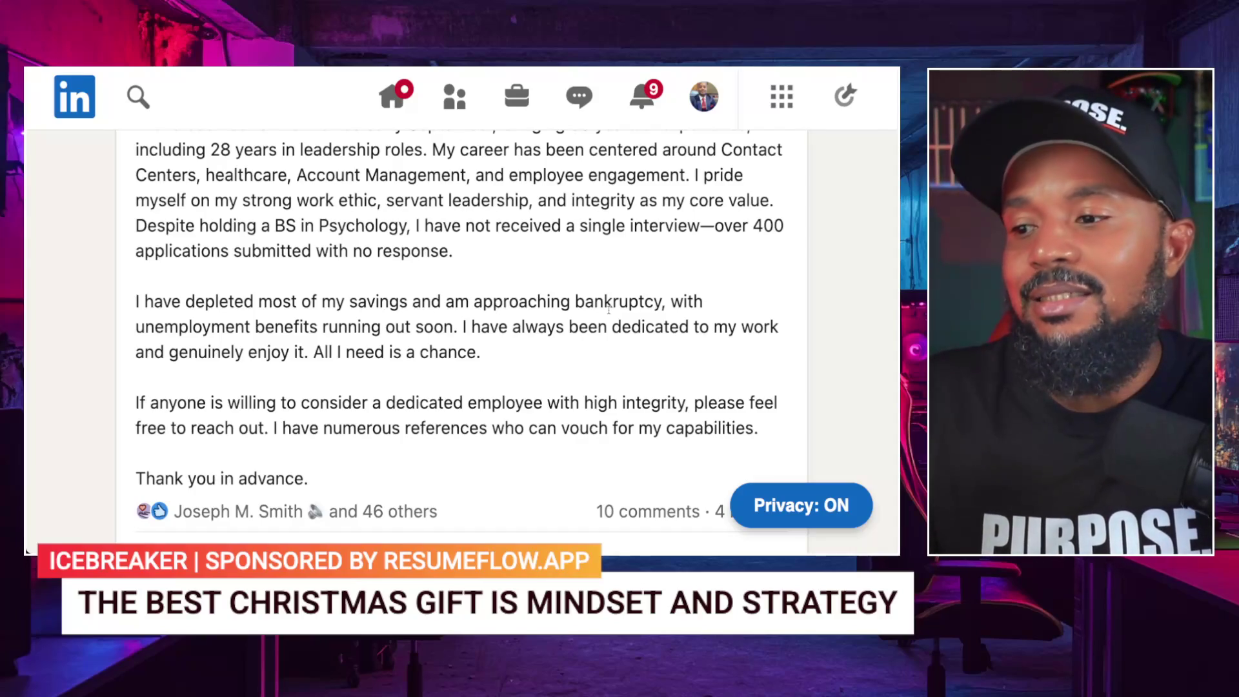
scroll(608, 310, "up", 1)
scroll(609, 311, "up", 1)
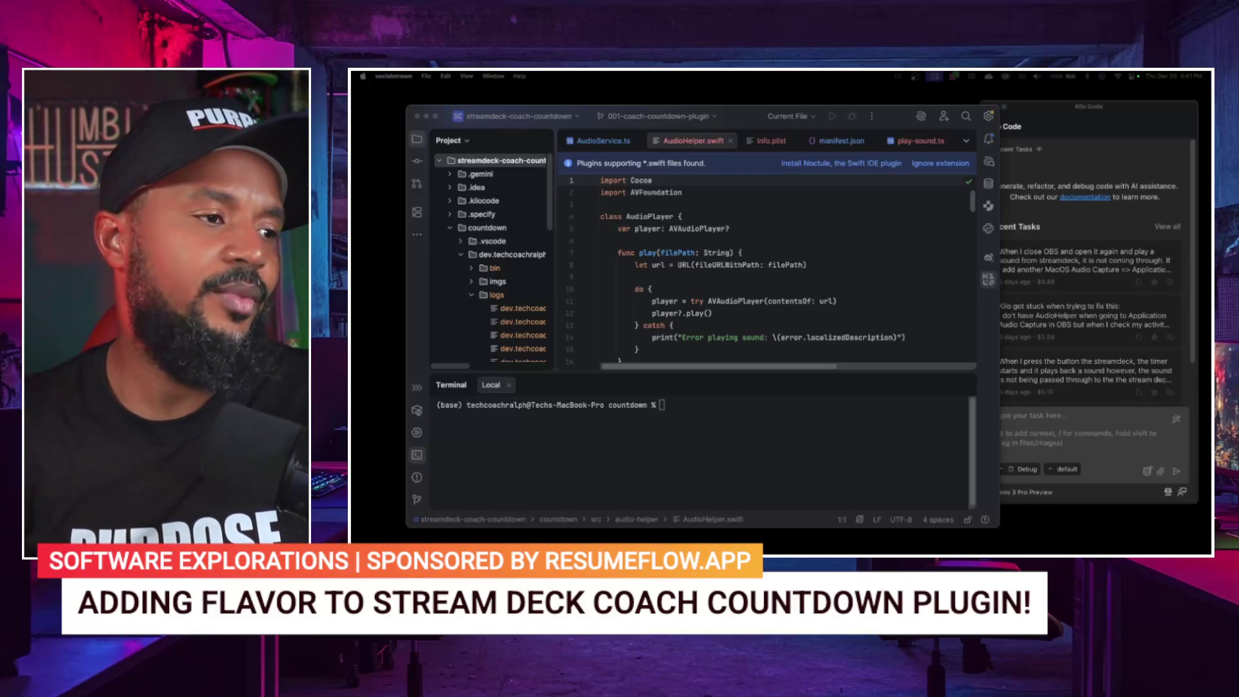
left_click(1028, 422)
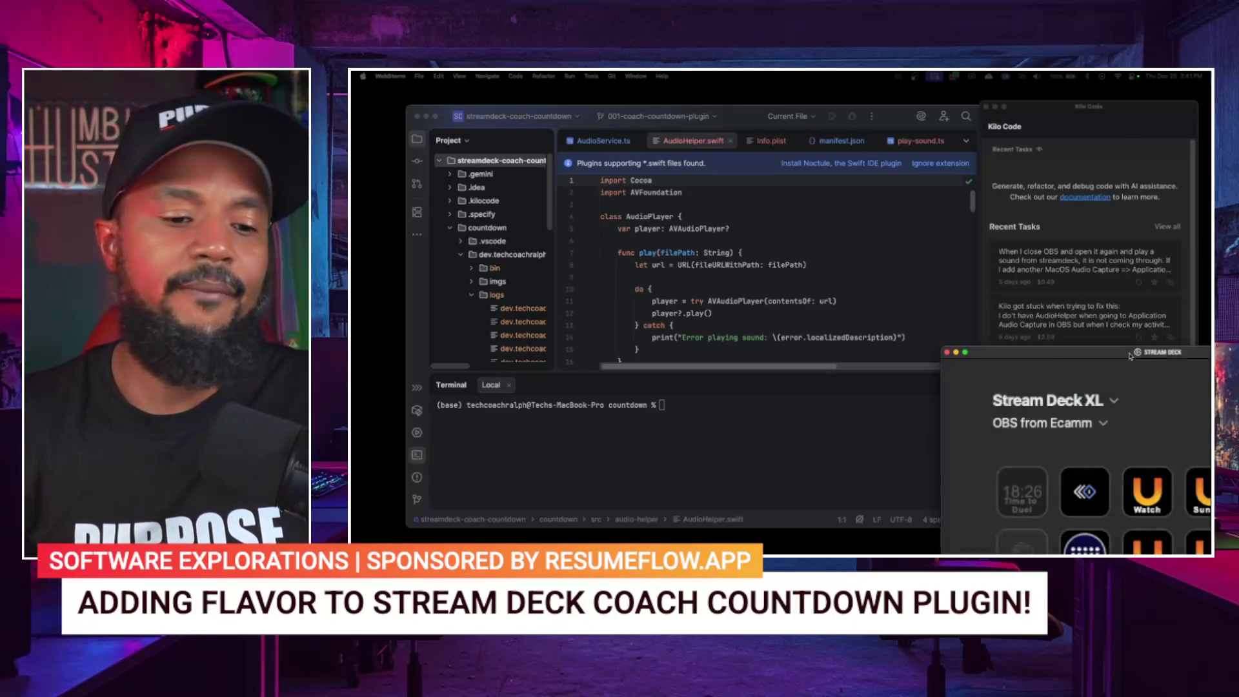
Step: Write a Kilo Code request saying desktop audio will be used, so audiohelper and anything related can go
left_click_drag(1130, 267, 967, 267)
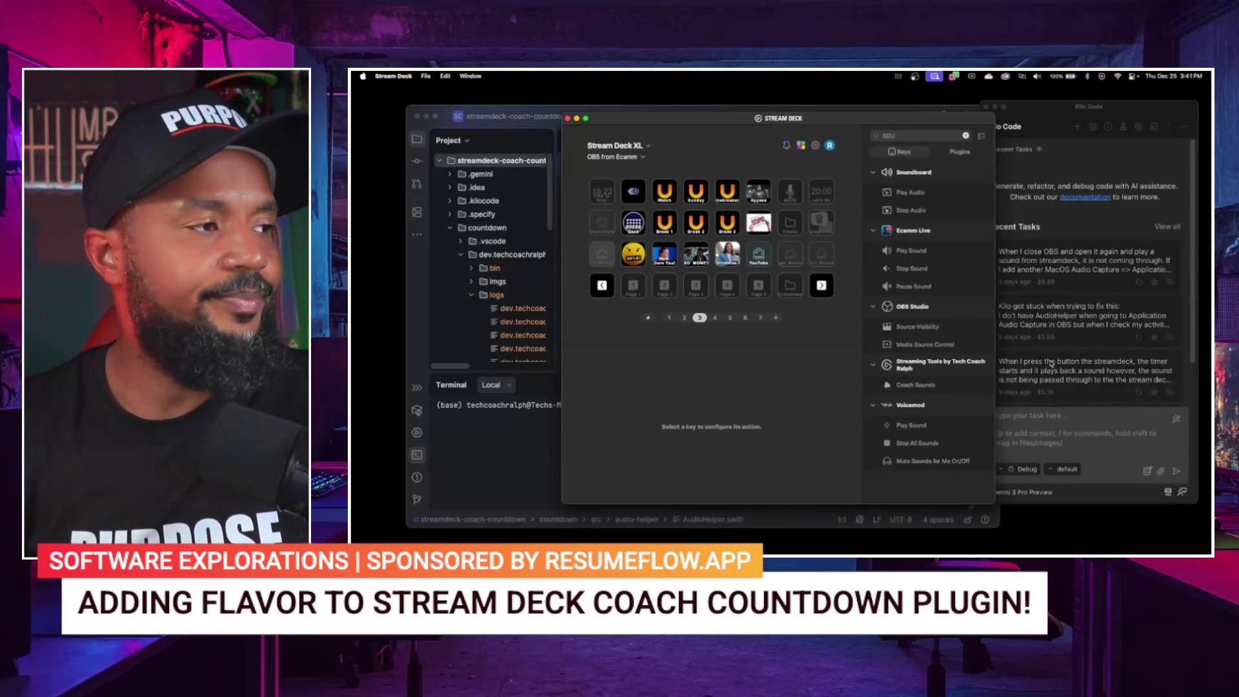
left_click(1031, 420)
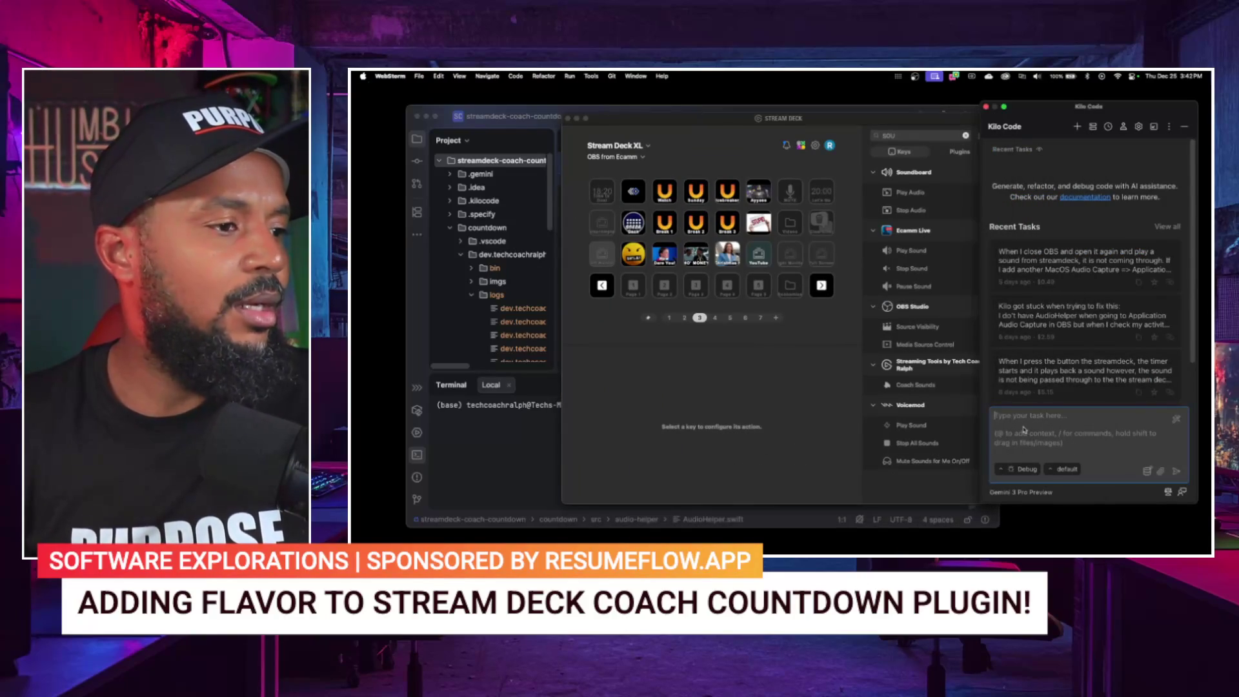
type("I'm not")
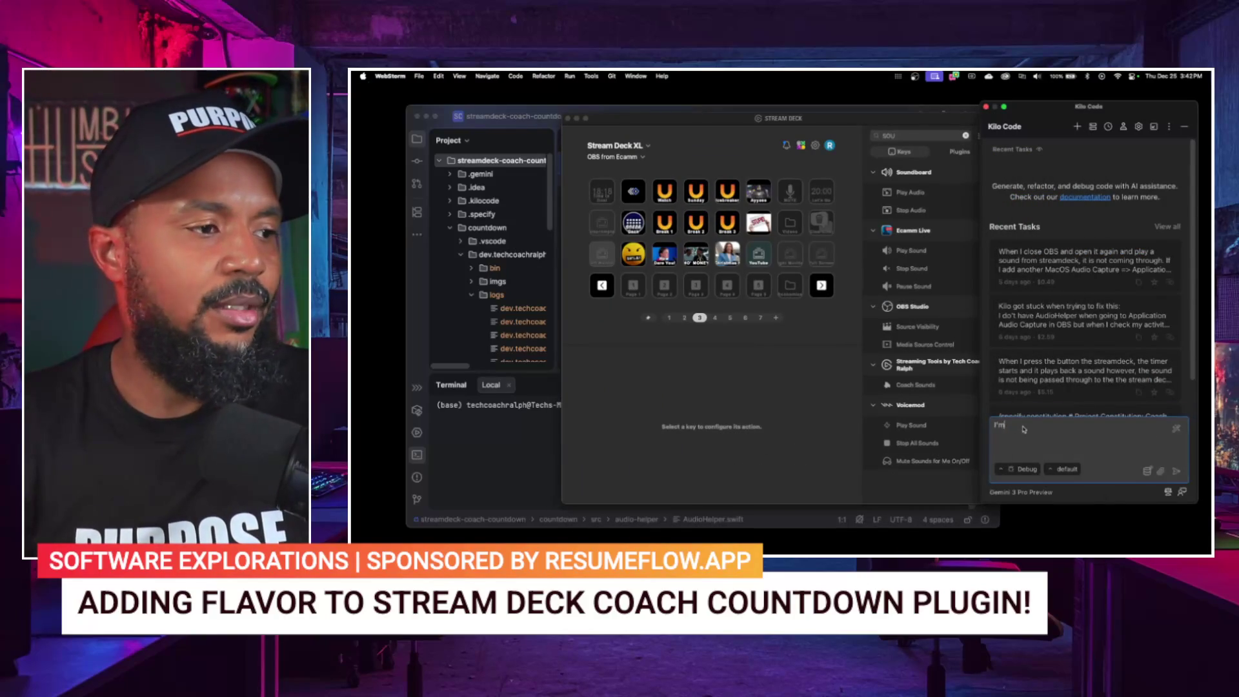
key("super+a")
type("I")
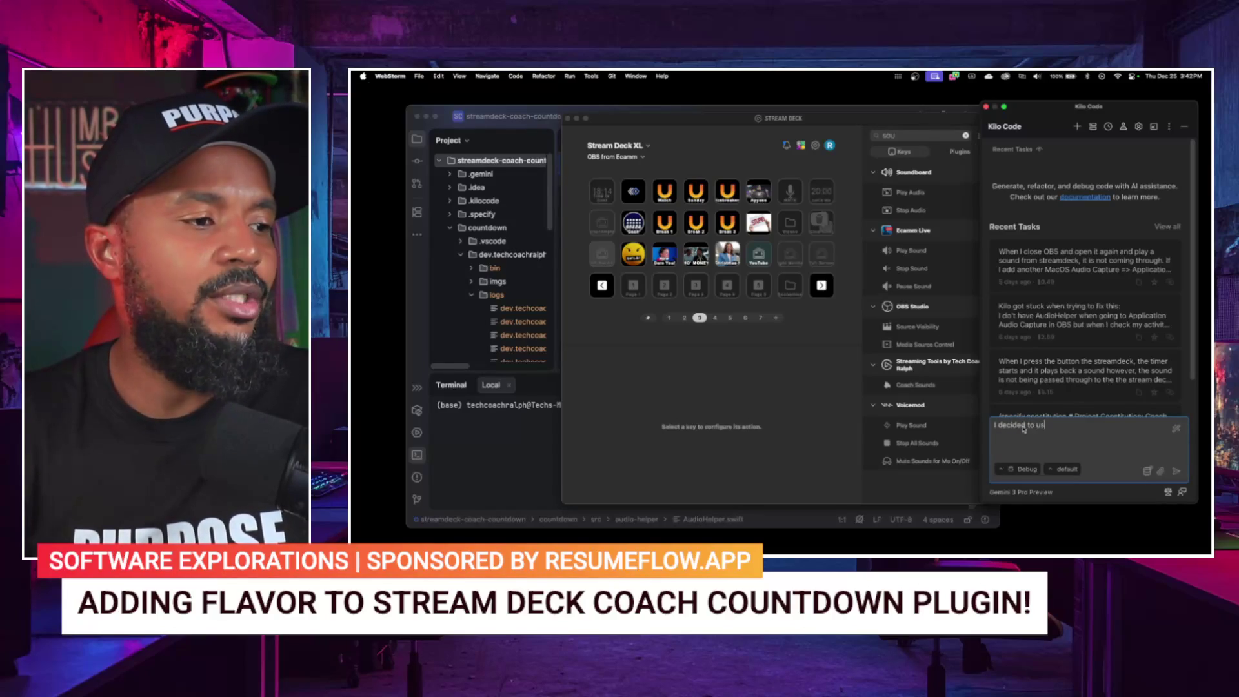
type("use the desktop")
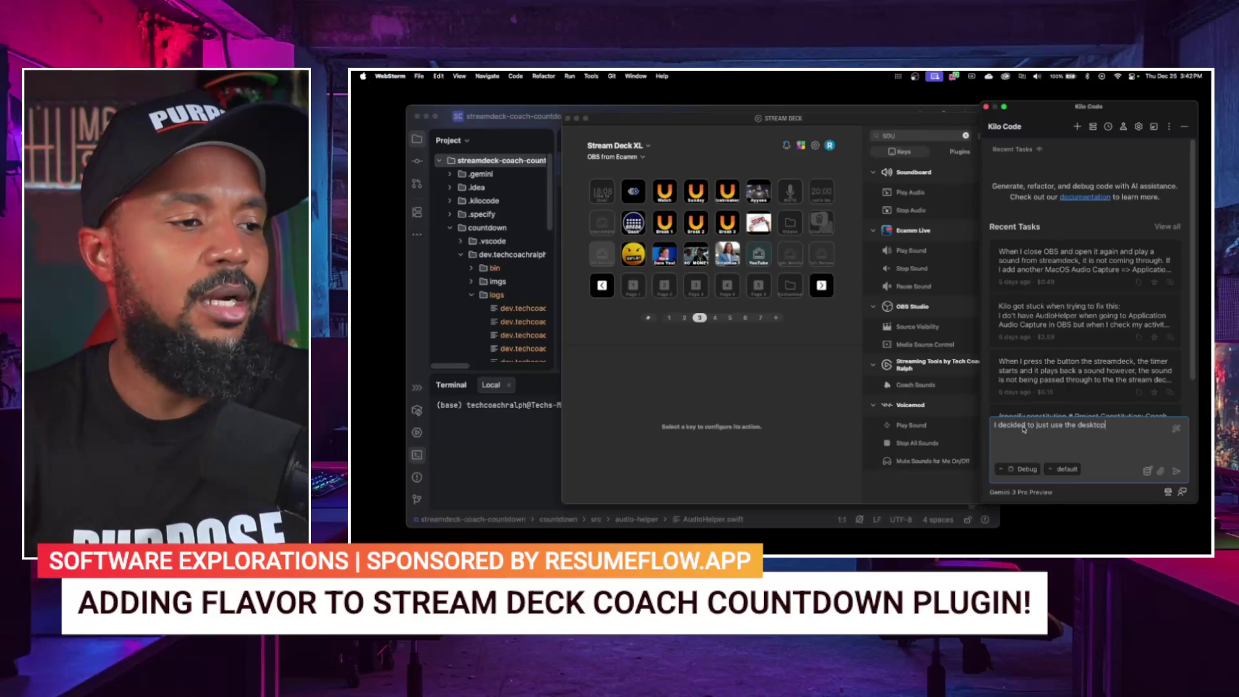
type("audio a s I think the issue")
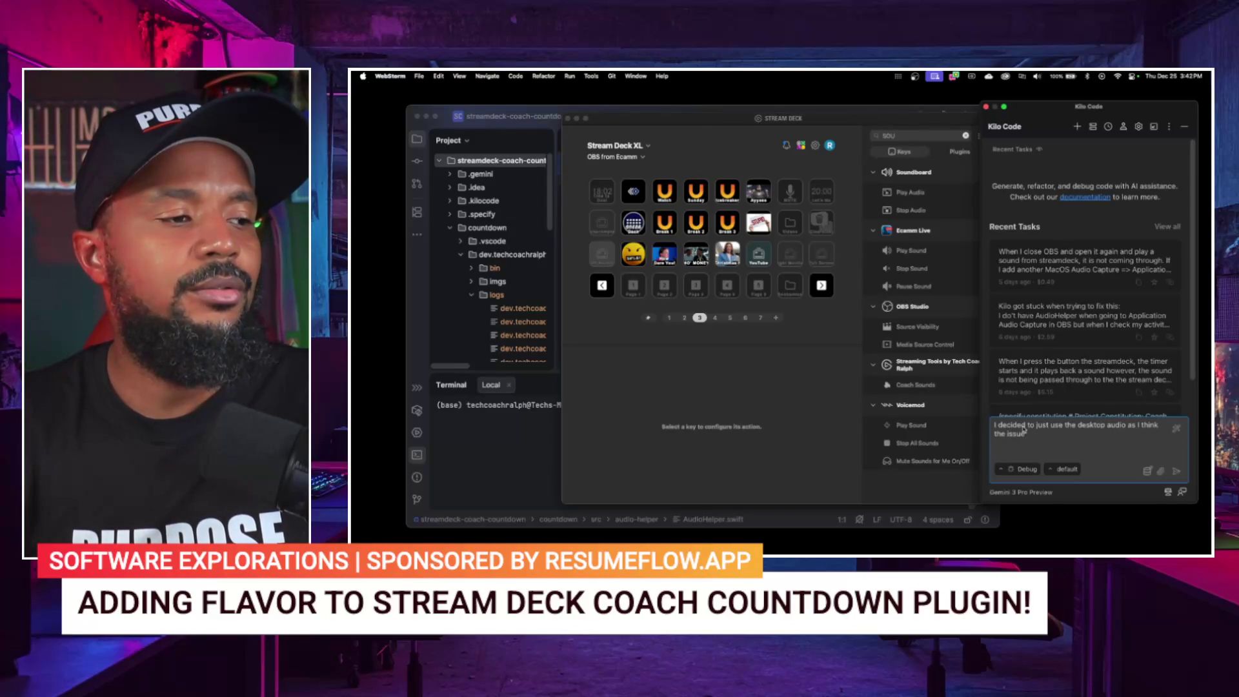
type(" is OBS and")
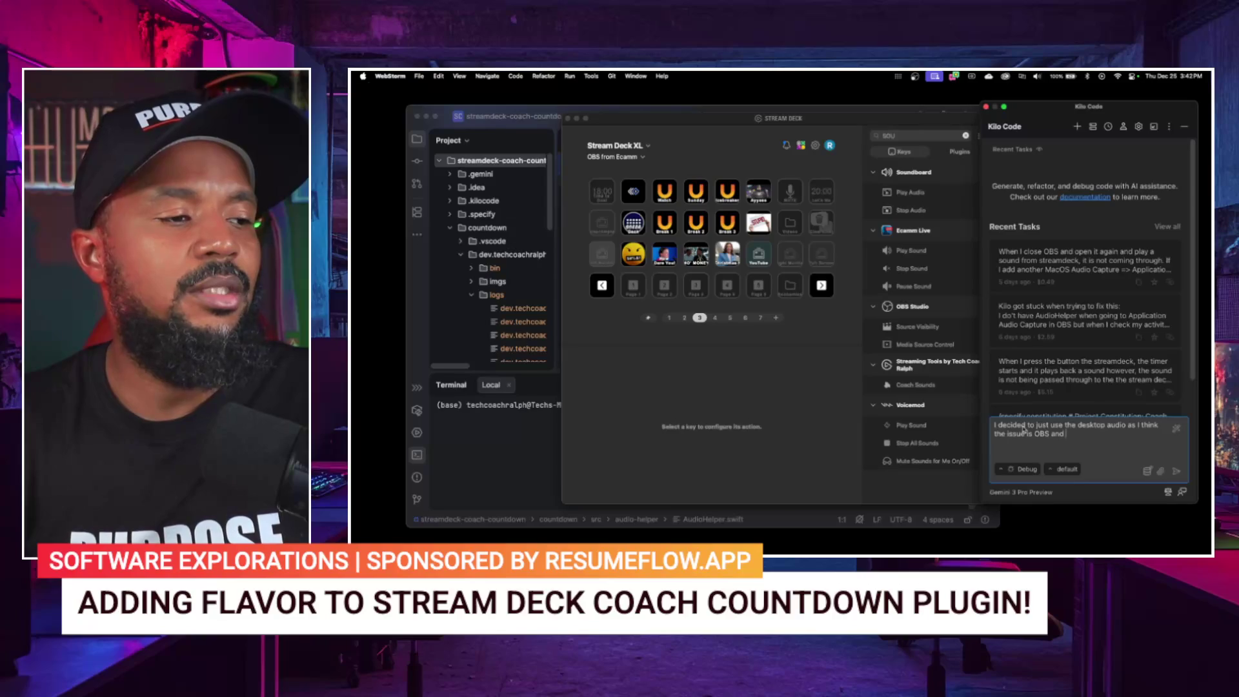
type("in")
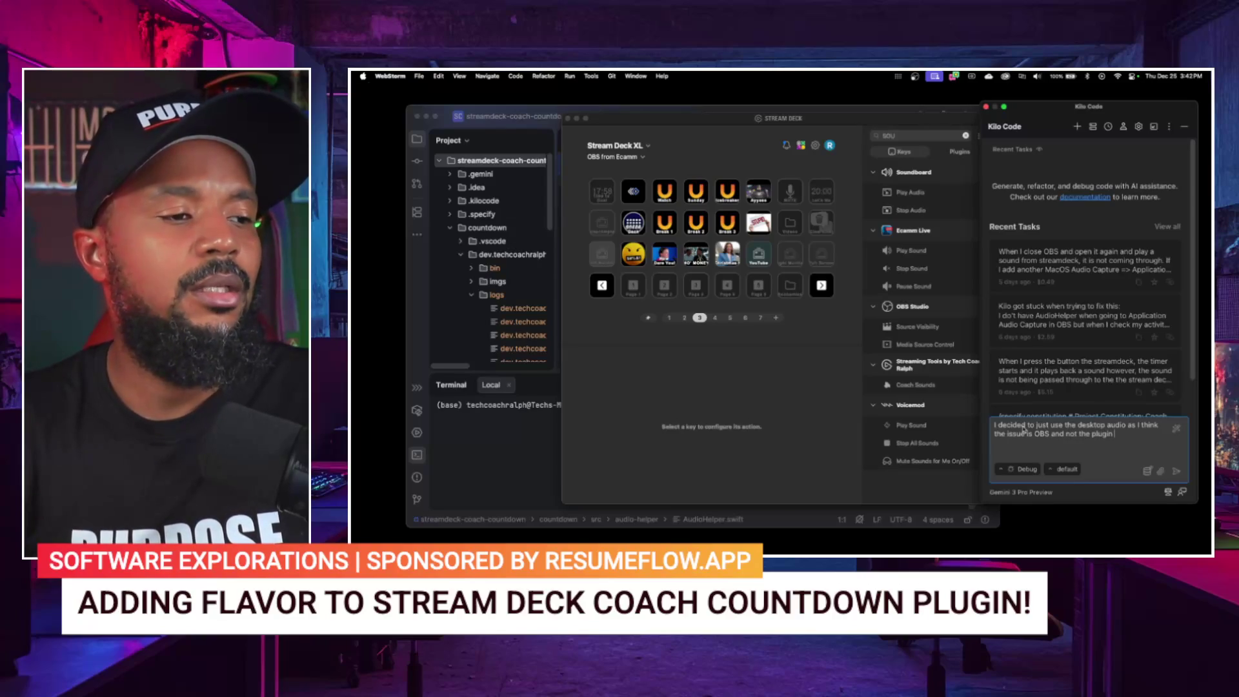
type(" plio ")
type("elper. It's be")
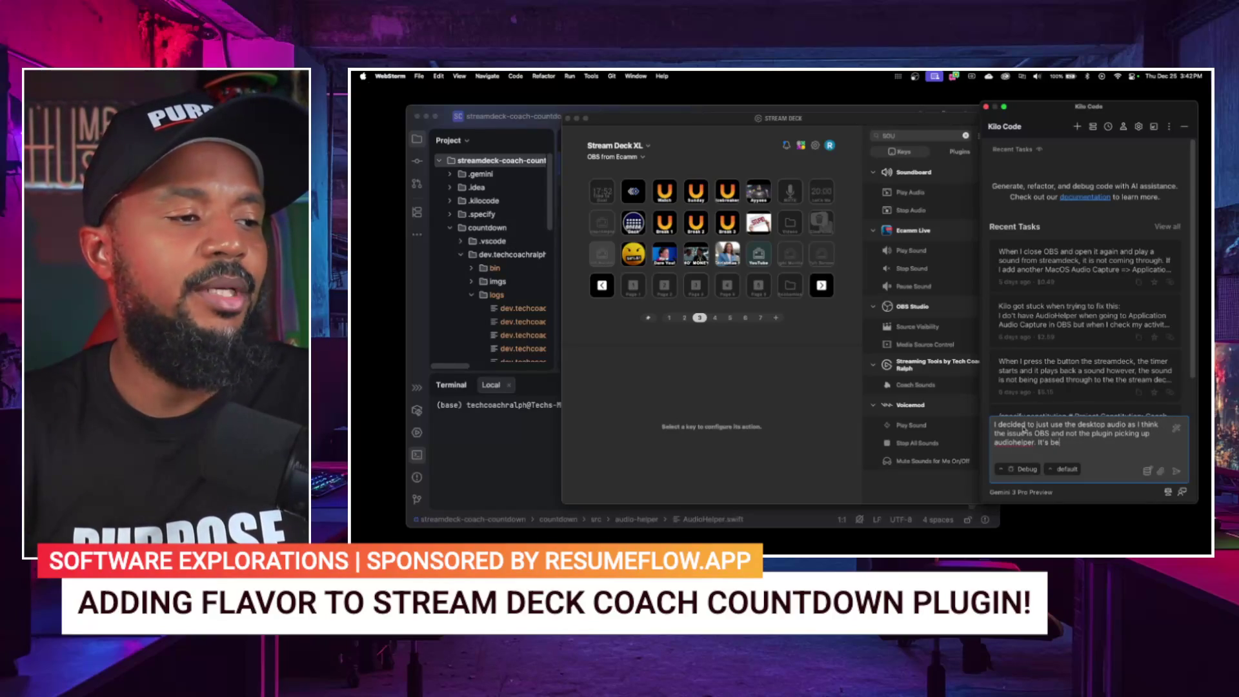
type("to just suse")
key("BackSpace")
key("BackSpace")
key("BackSpace")
type("audio. ")
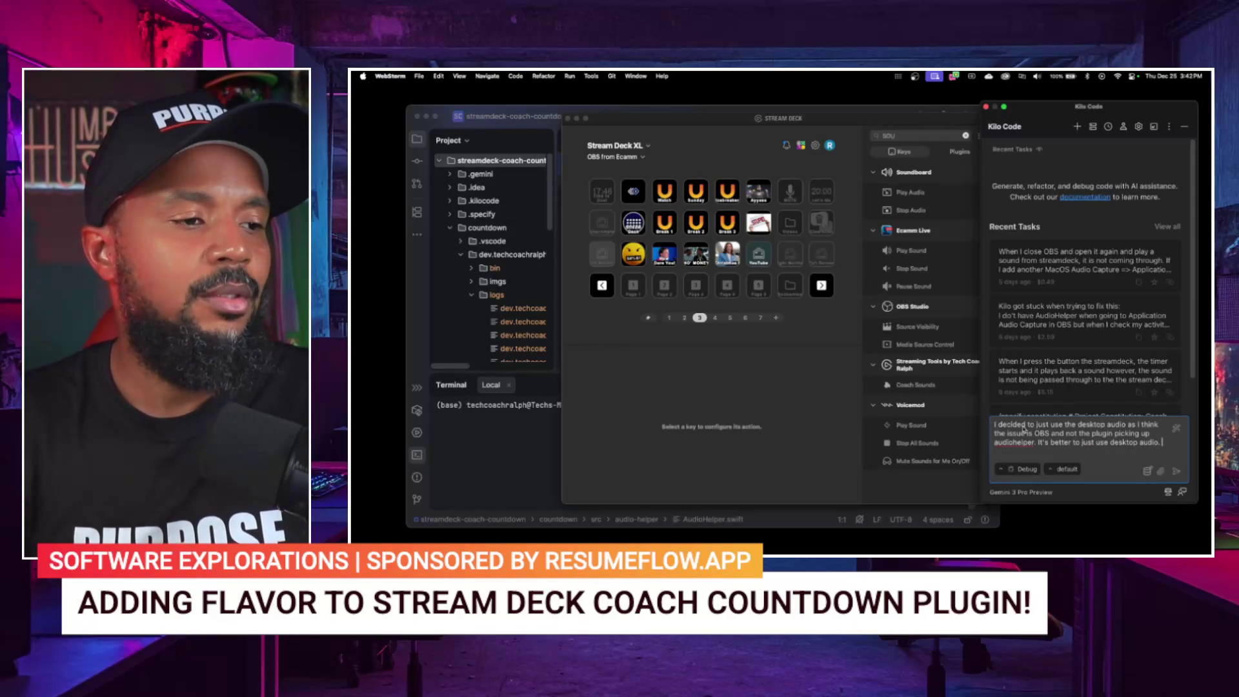
type("We should be")
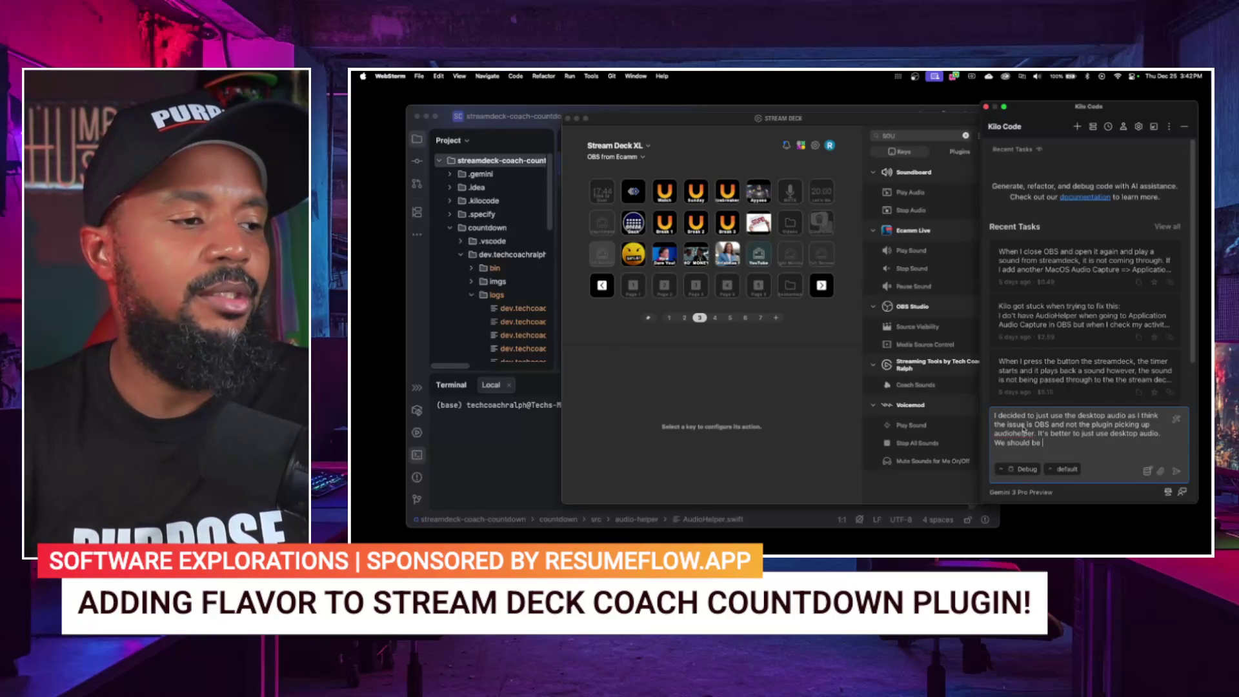
type(" able to remove ")
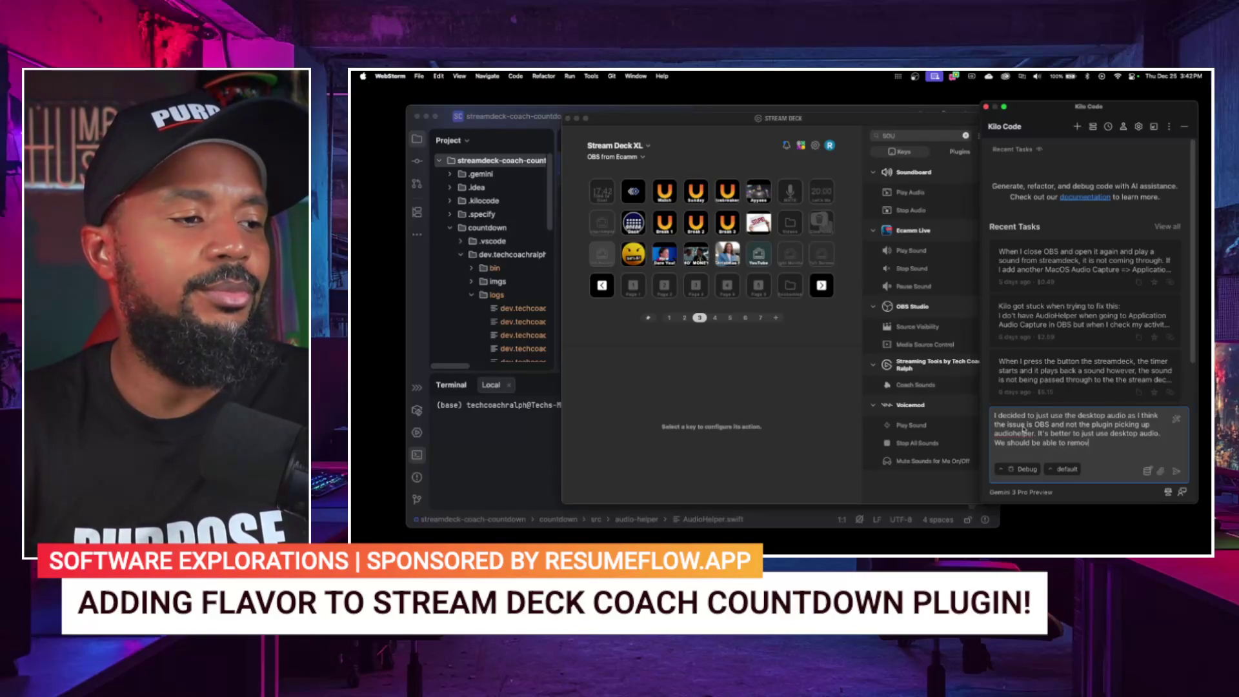
type("audiohelper ")
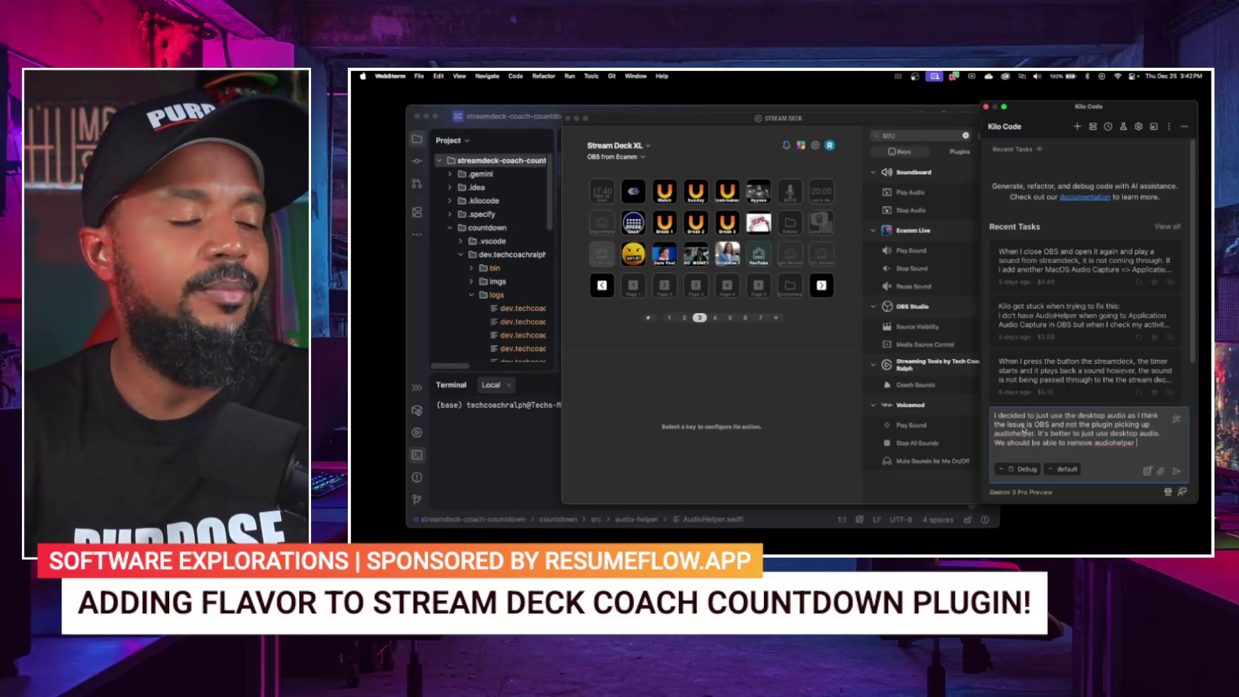
type("and")
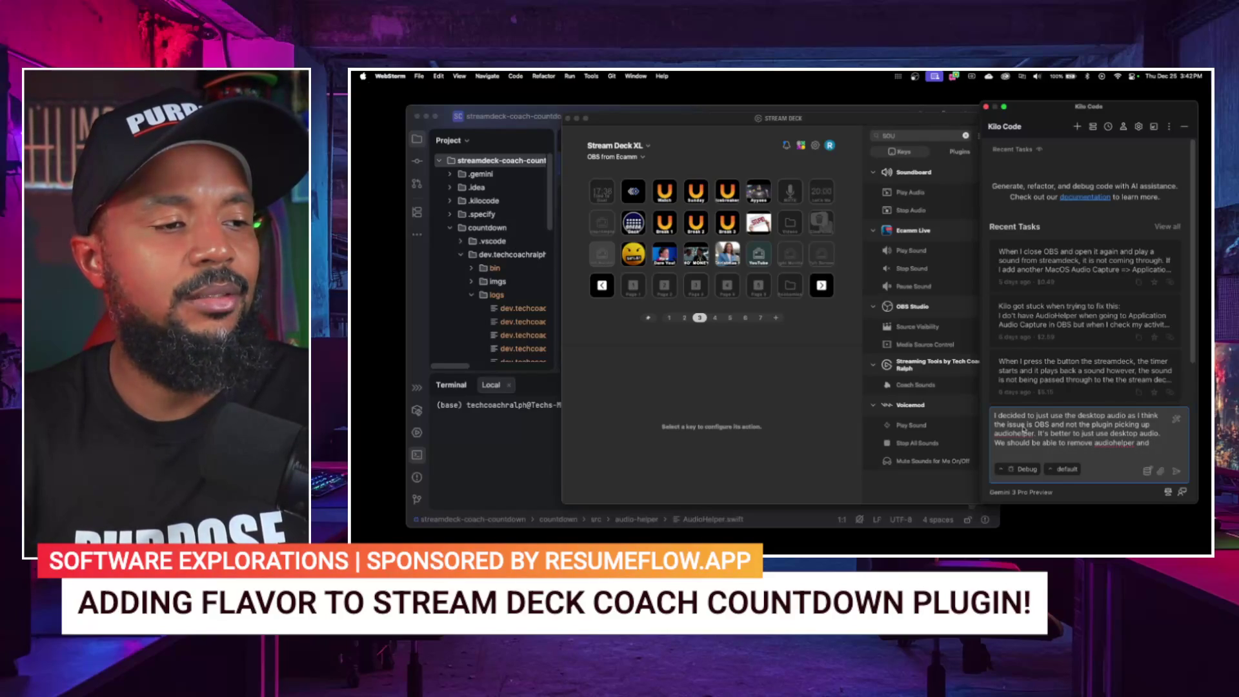
type(" anything related to it.")
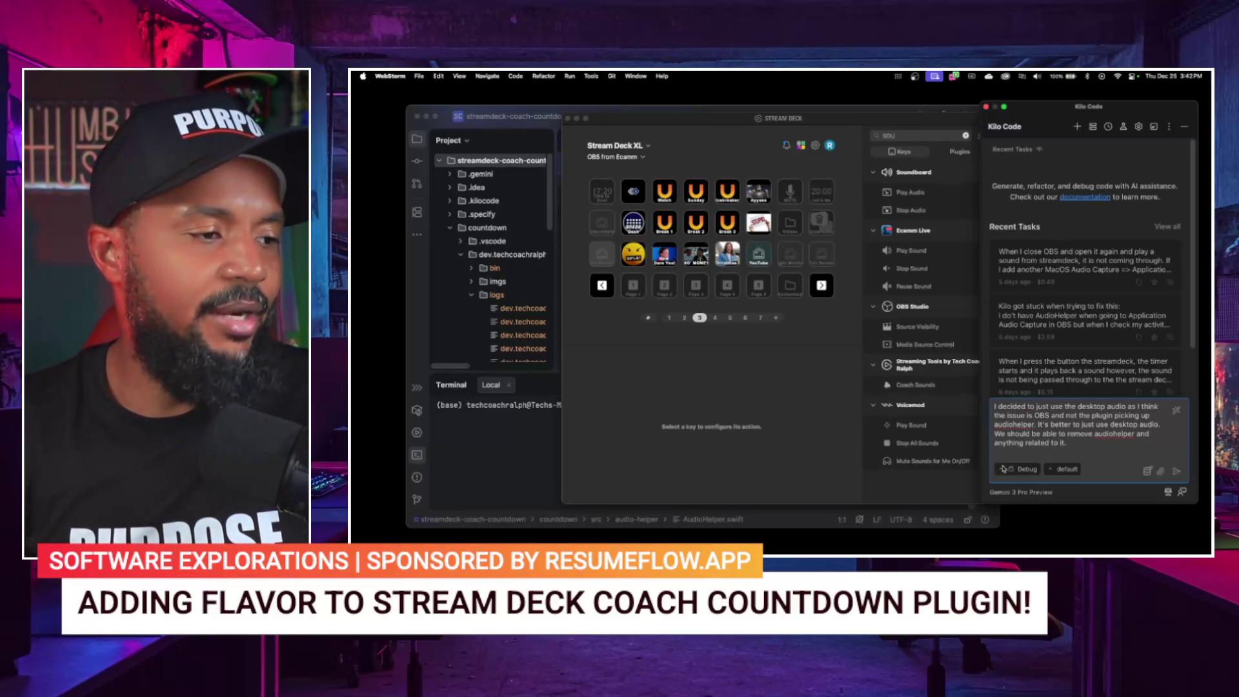
Step: Switch the assistant from Debug to Code mode and submit the task
left_click(1012, 469)
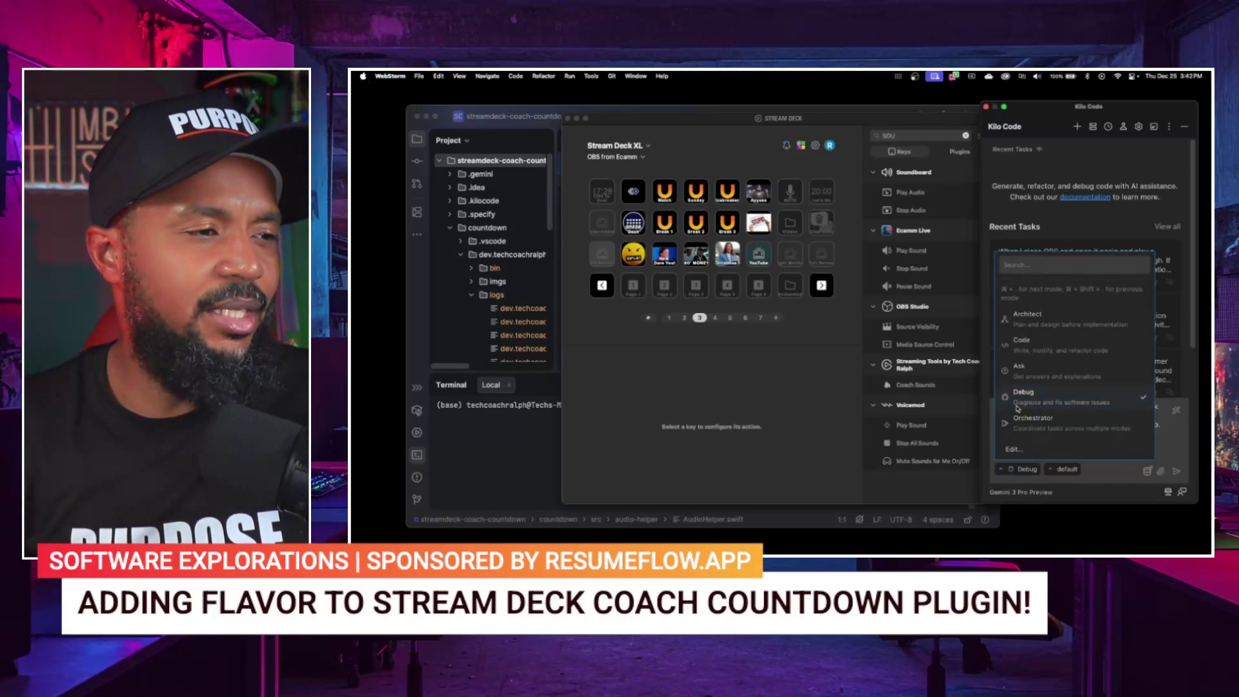
left_click(1027, 351)
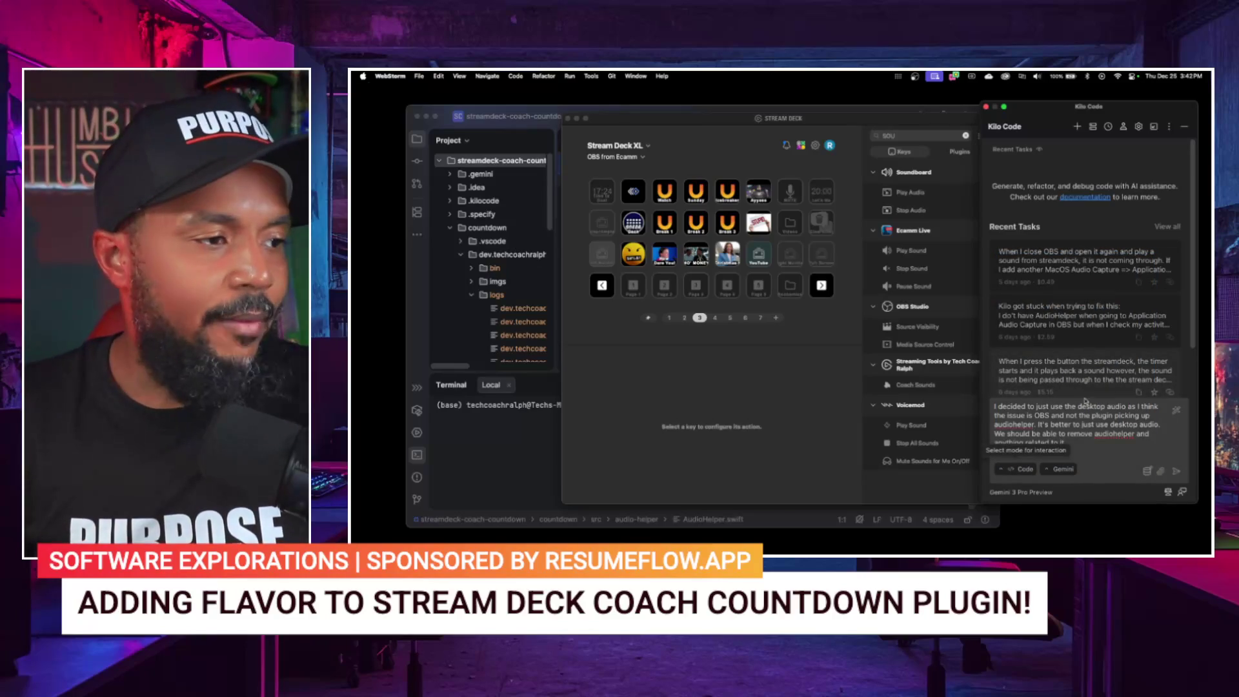
left_click(1176, 471)
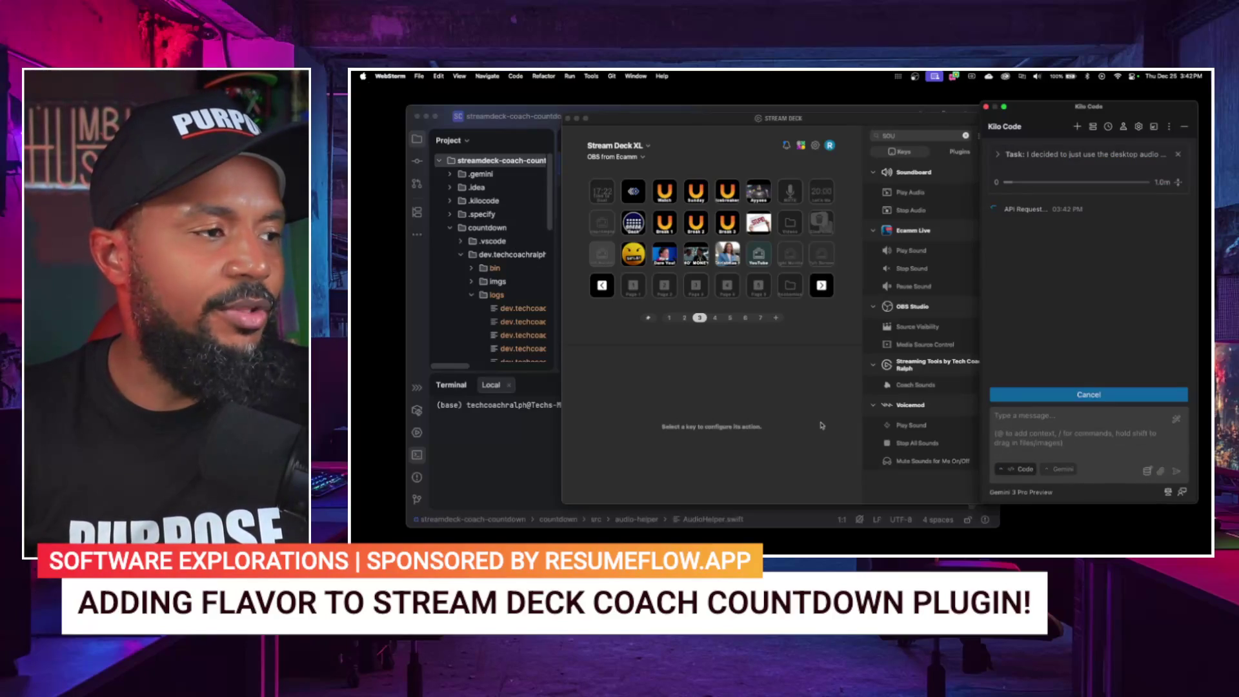
Step: On key page 6, assign the Coach Sounds action to the empty key beside 00:10
left_click(790, 418)
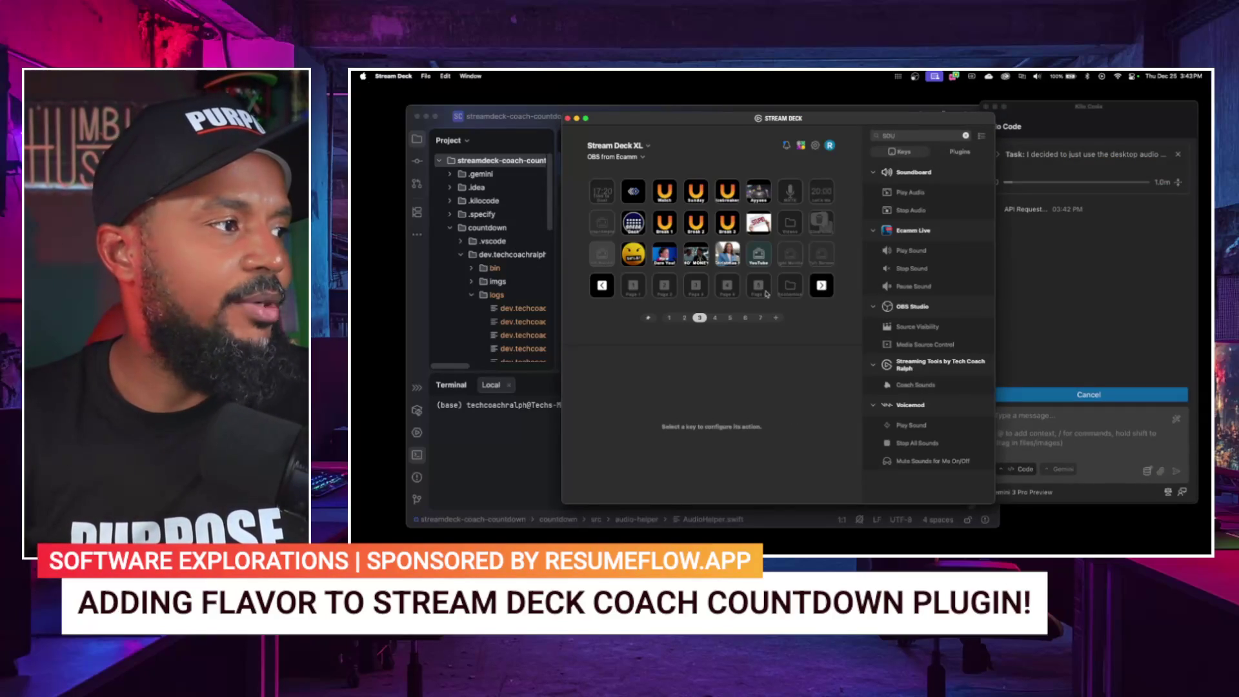
left_click(746, 318)
key("BackSpace")
key("BackSpace")
key("BackSpace")
type("coach")
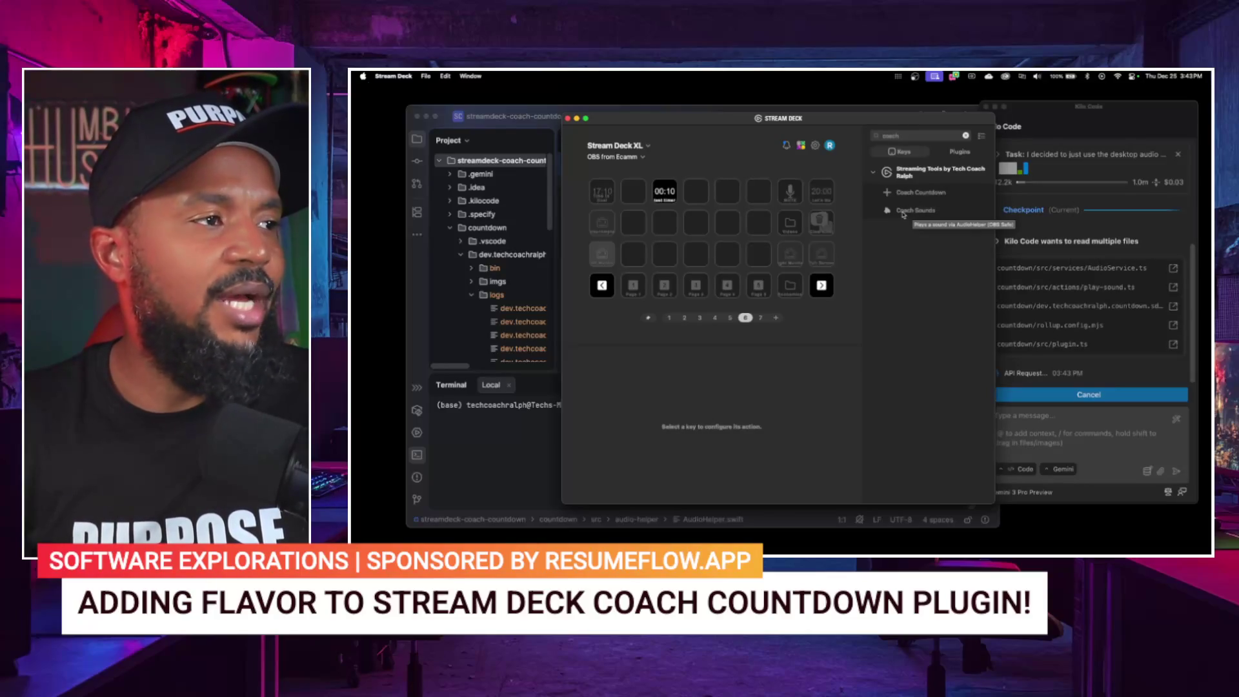
left_click_drag(904, 213, 695, 193)
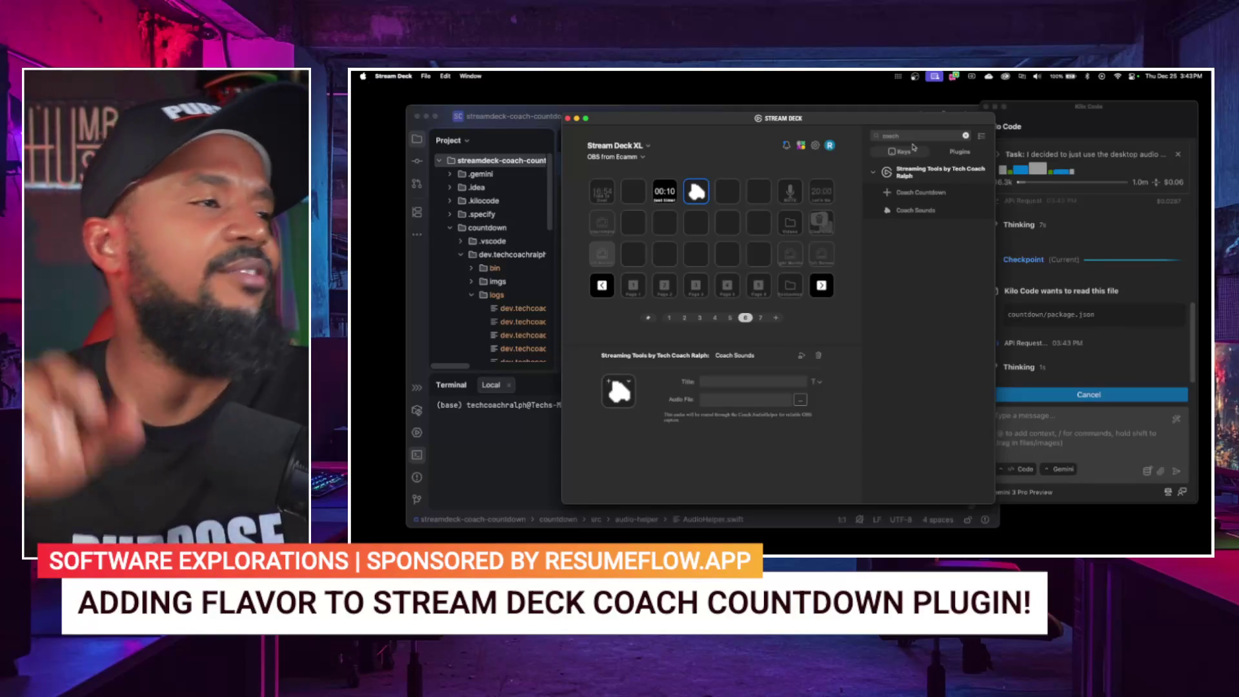
Step: Search actions for 'play' and place Soundboard > Play Audio on the fifth key
double_click(911, 137)
type("play")
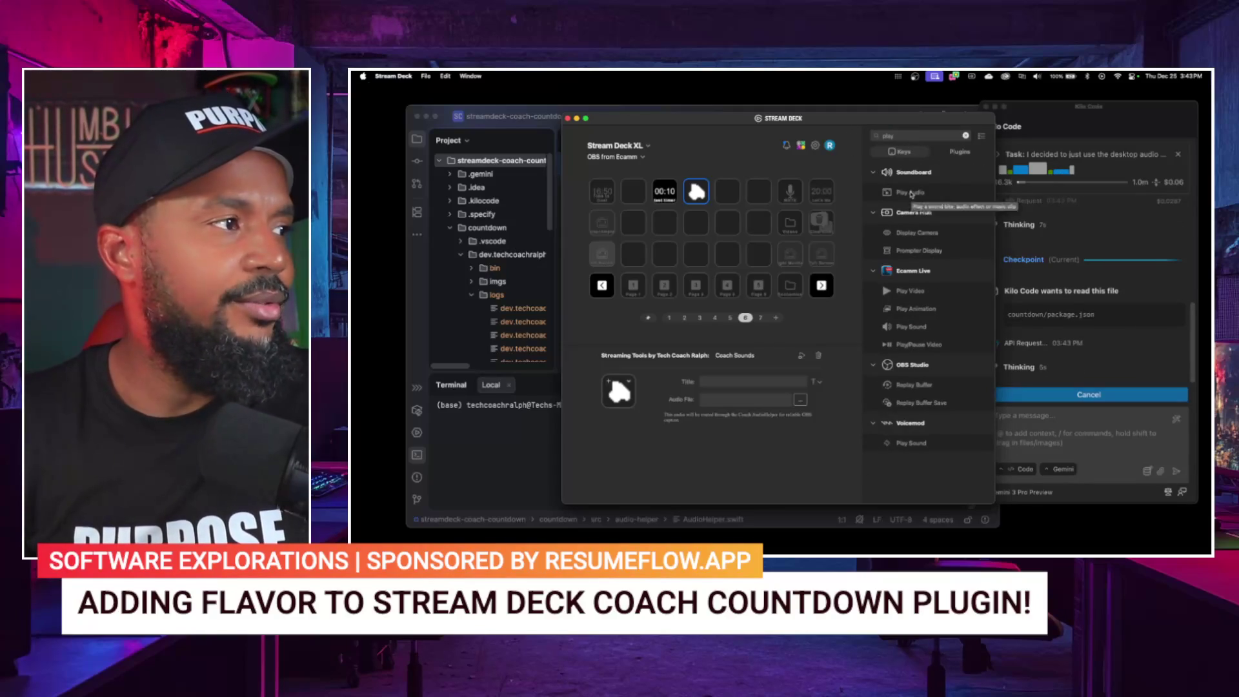
left_click_drag(912, 194, 730, 194)
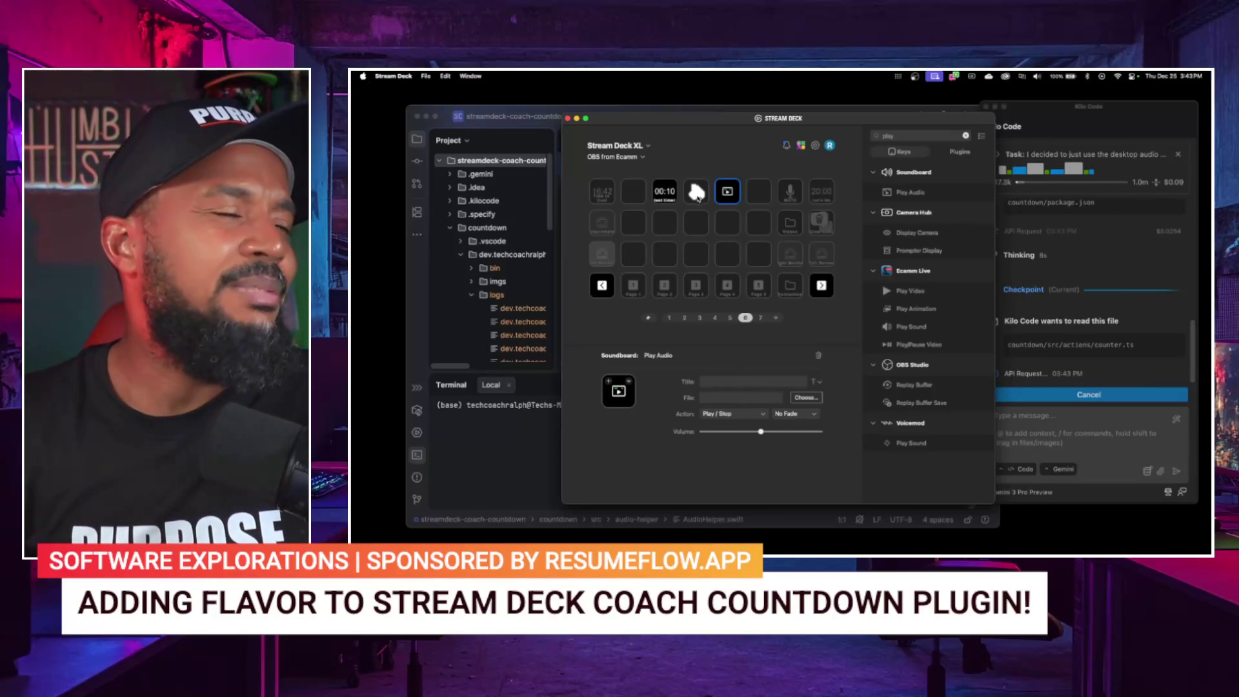
left_click(696, 192)
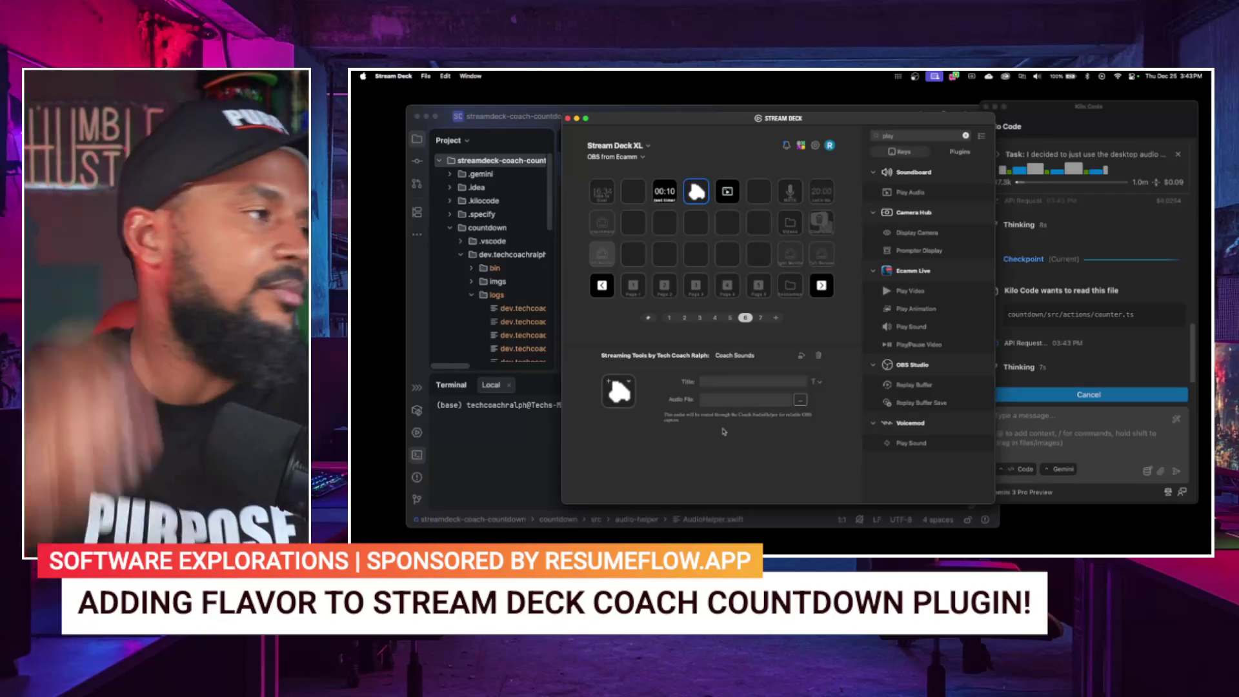
left_click(730, 198)
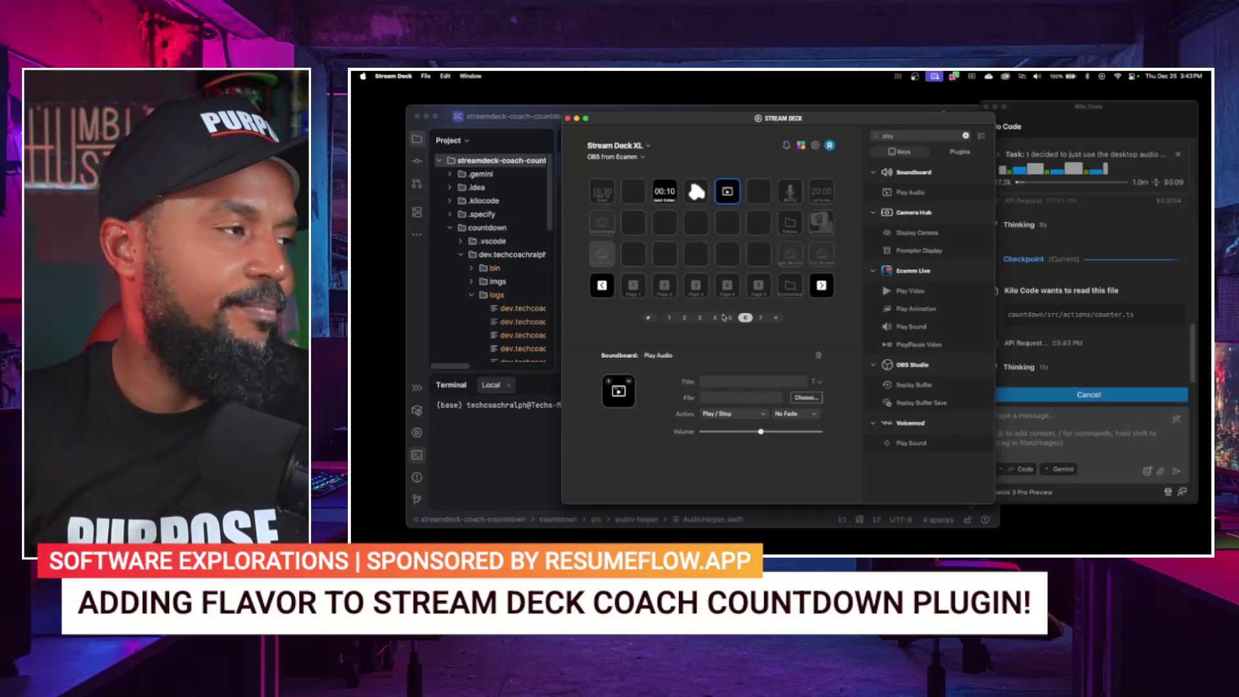
Step: Keep the Play Audio key on Play / Stop with No Fade, then reselect Coach Sounds
left_click(728, 415)
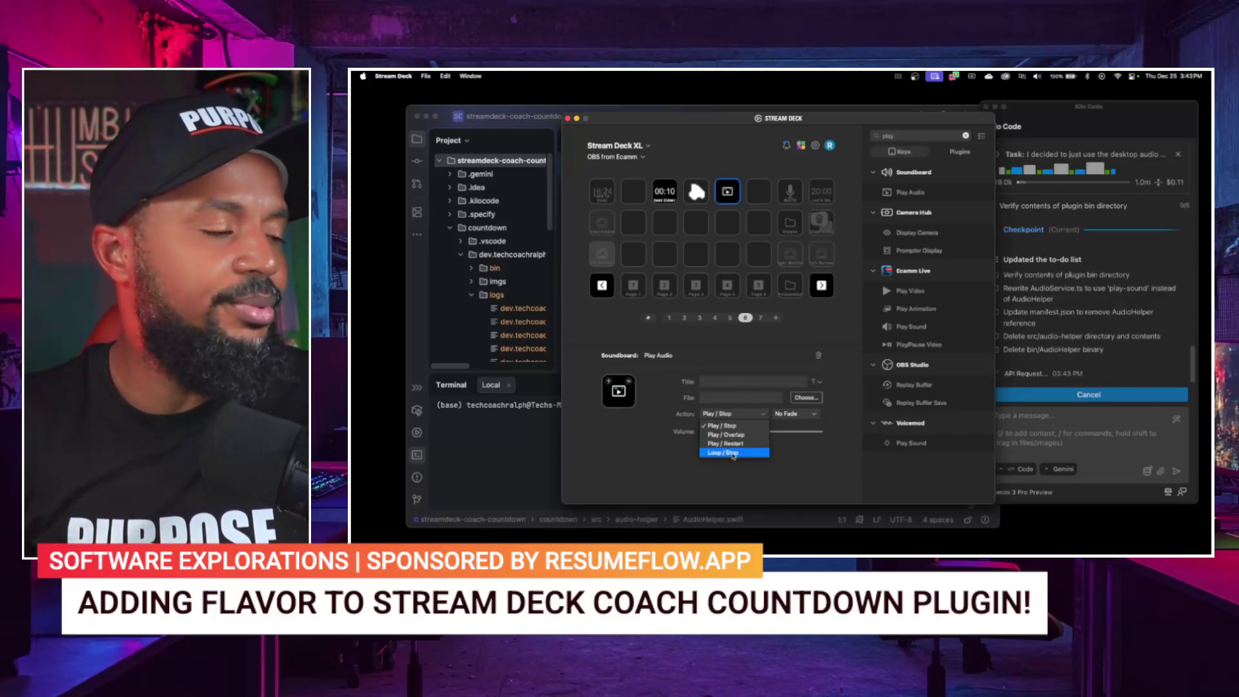
left_click(786, 414)
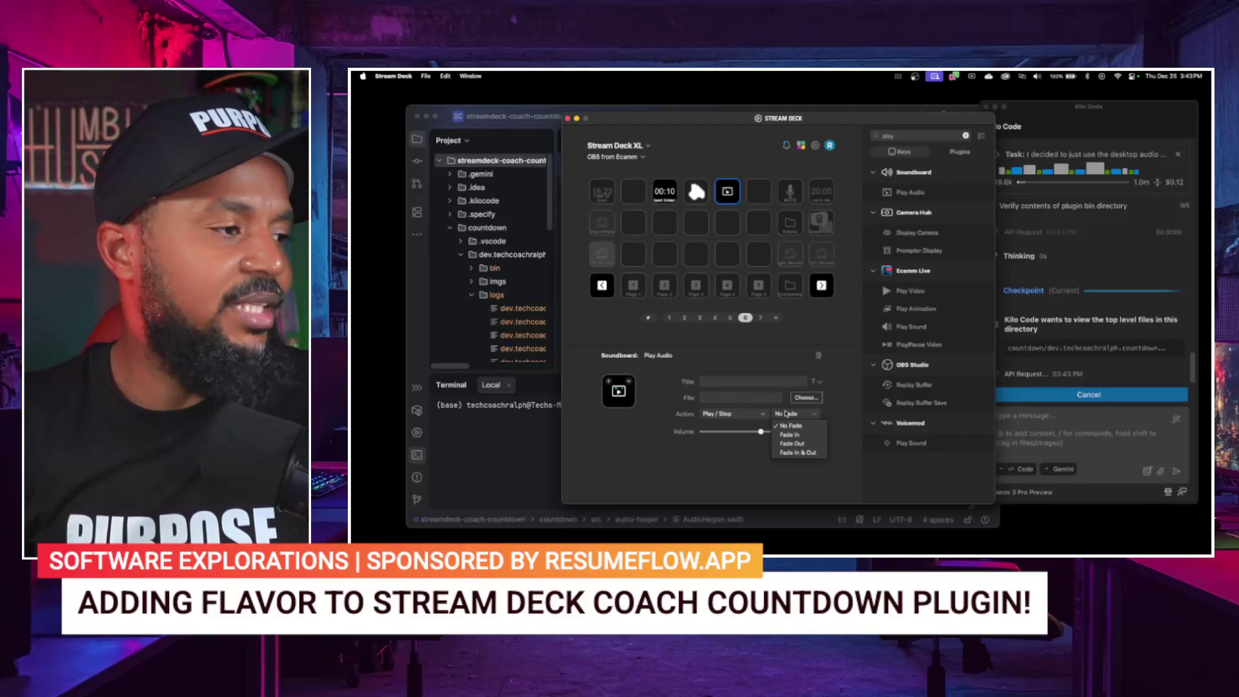
left_click(786, 414)
left_click(696, 190)
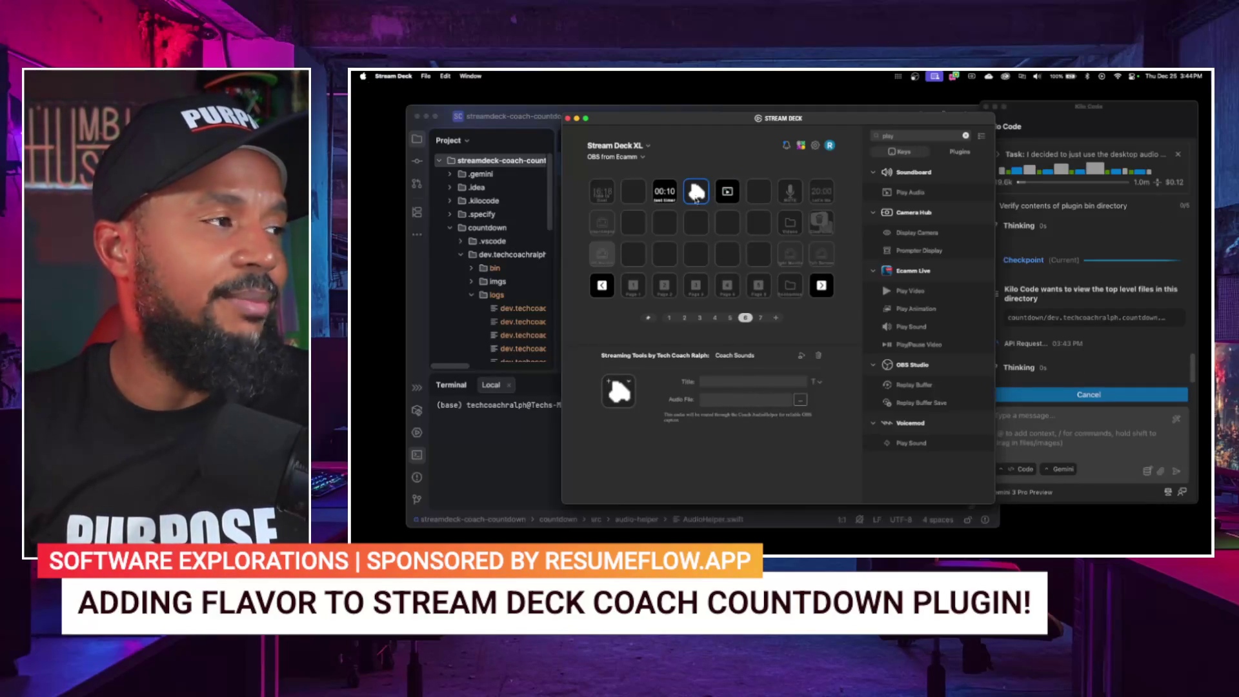
left_click(721, 196)
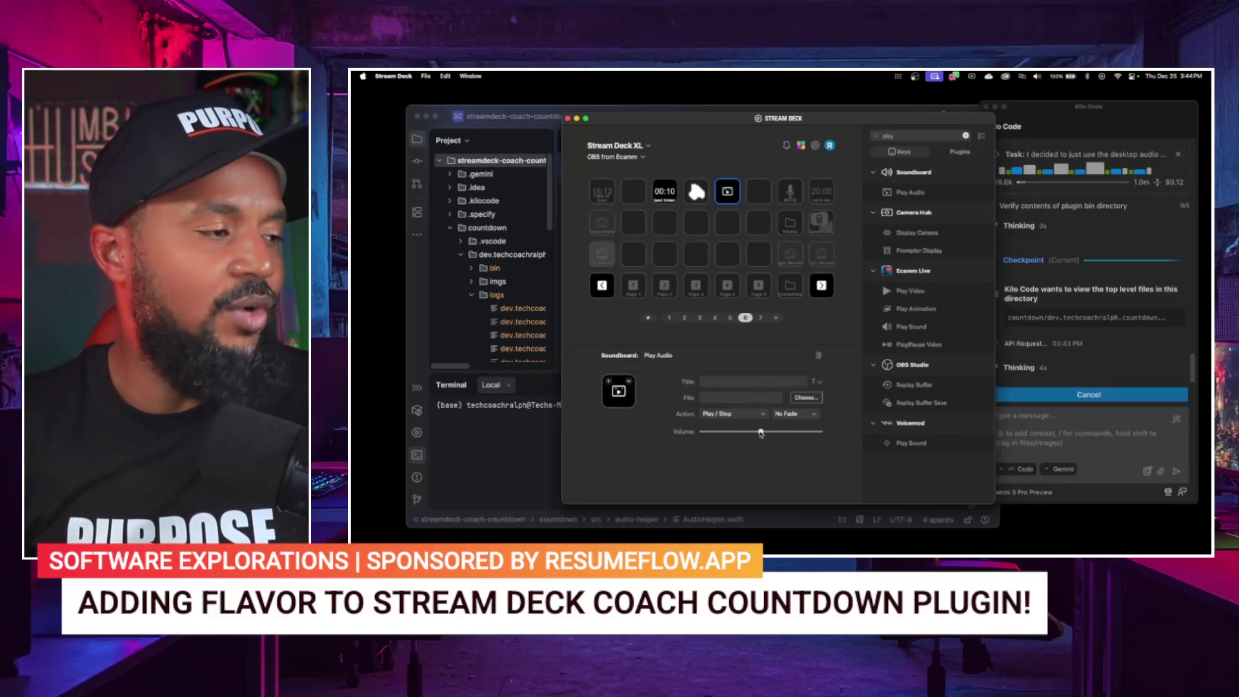
left_click(703, 189)
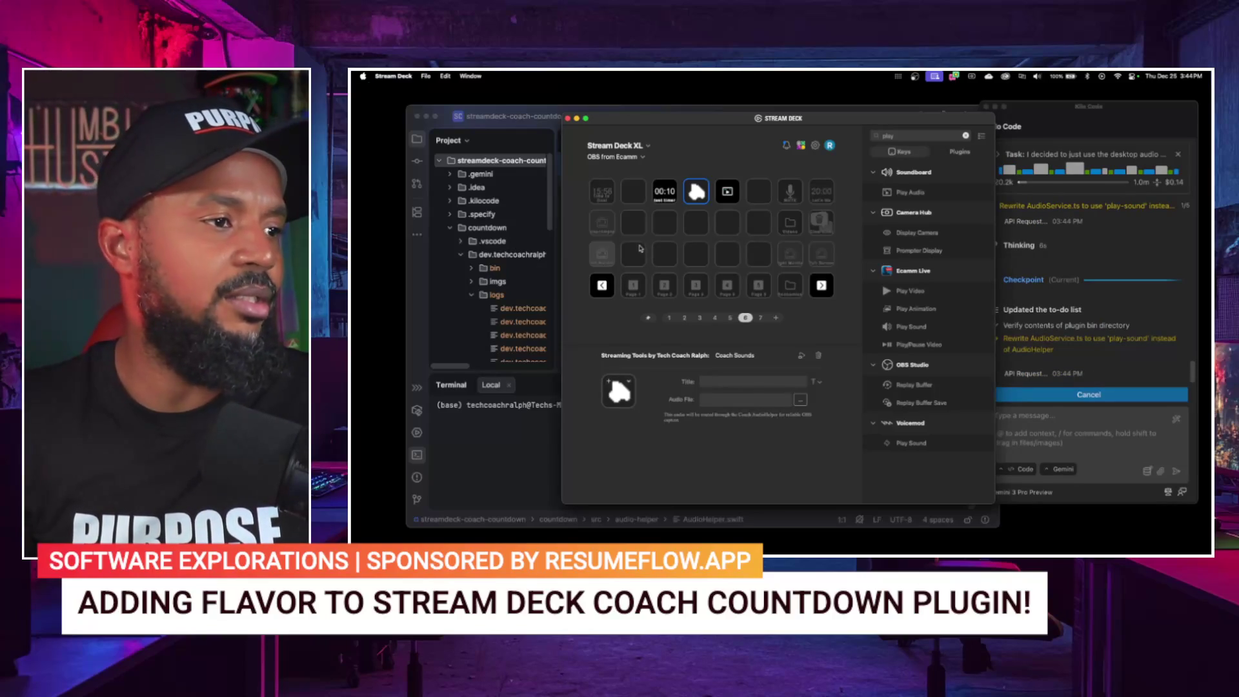
Step: Watch Kilo Code rewrite AudioService.ts around 'play-sound' and start editing manifest.json
left_click(1079, 355)
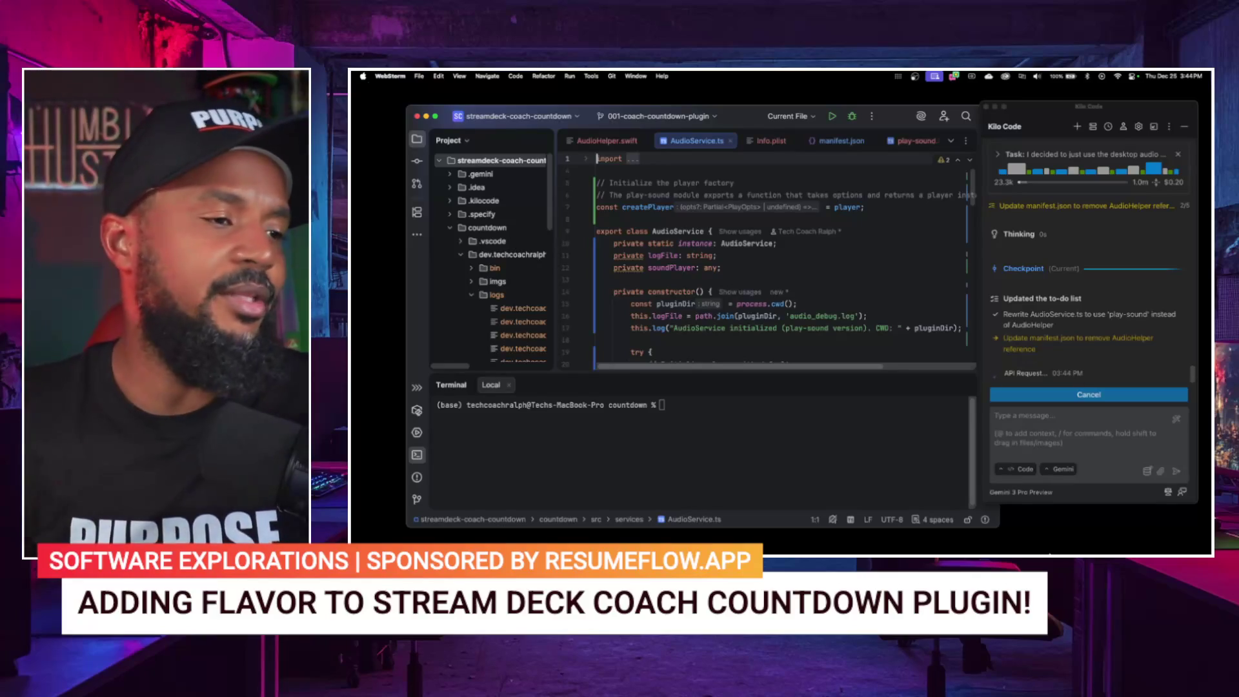
mouse_move(1066, 535)
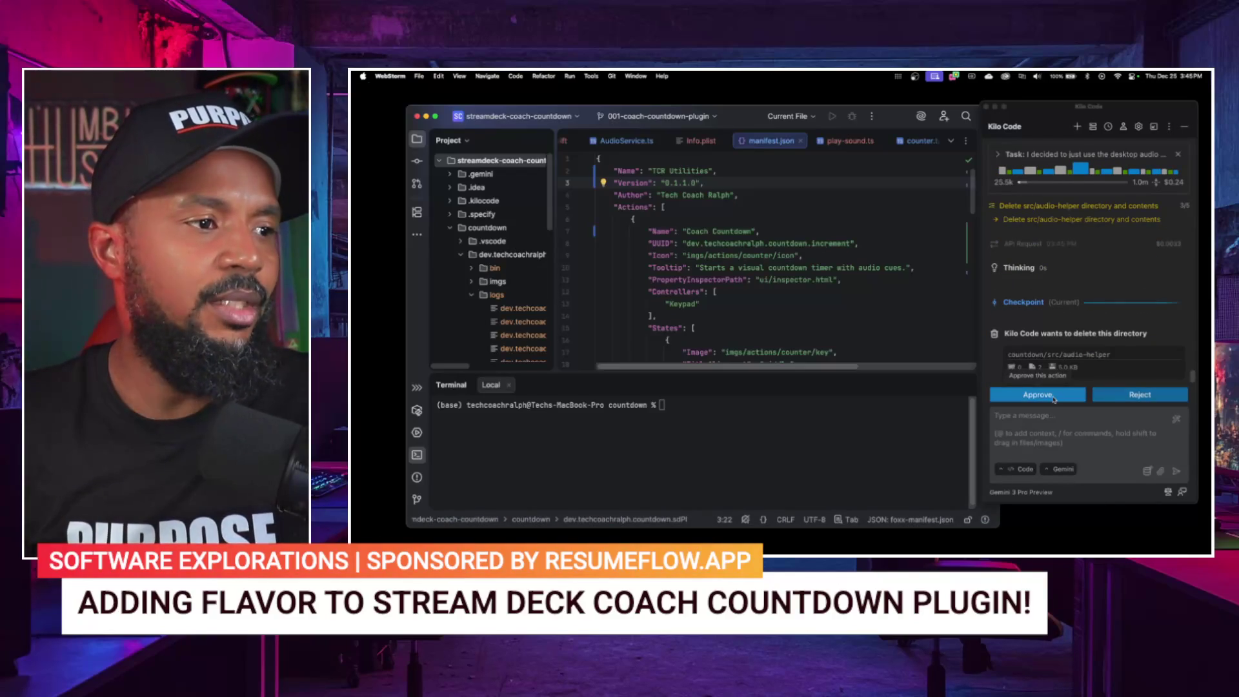
Step: Approve deleting the src/audio-helper directory and then the compiled AudioHelper binary
left_click(1054, 396)
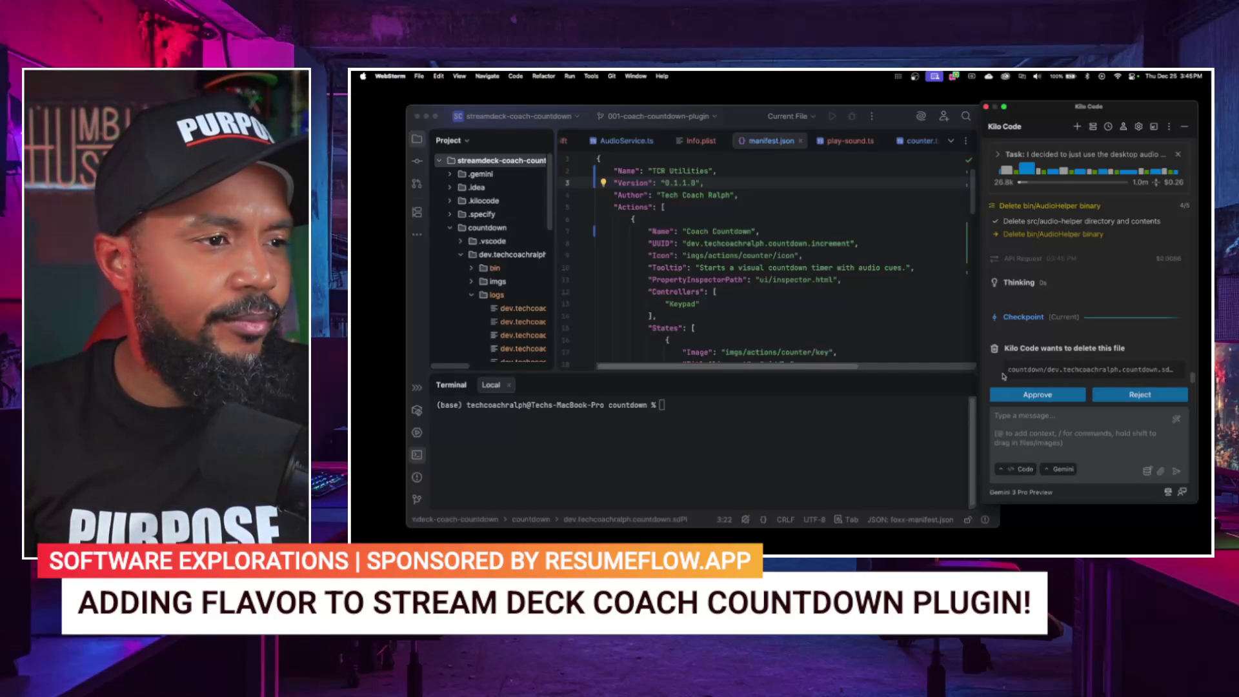
left_click(1055, 395)
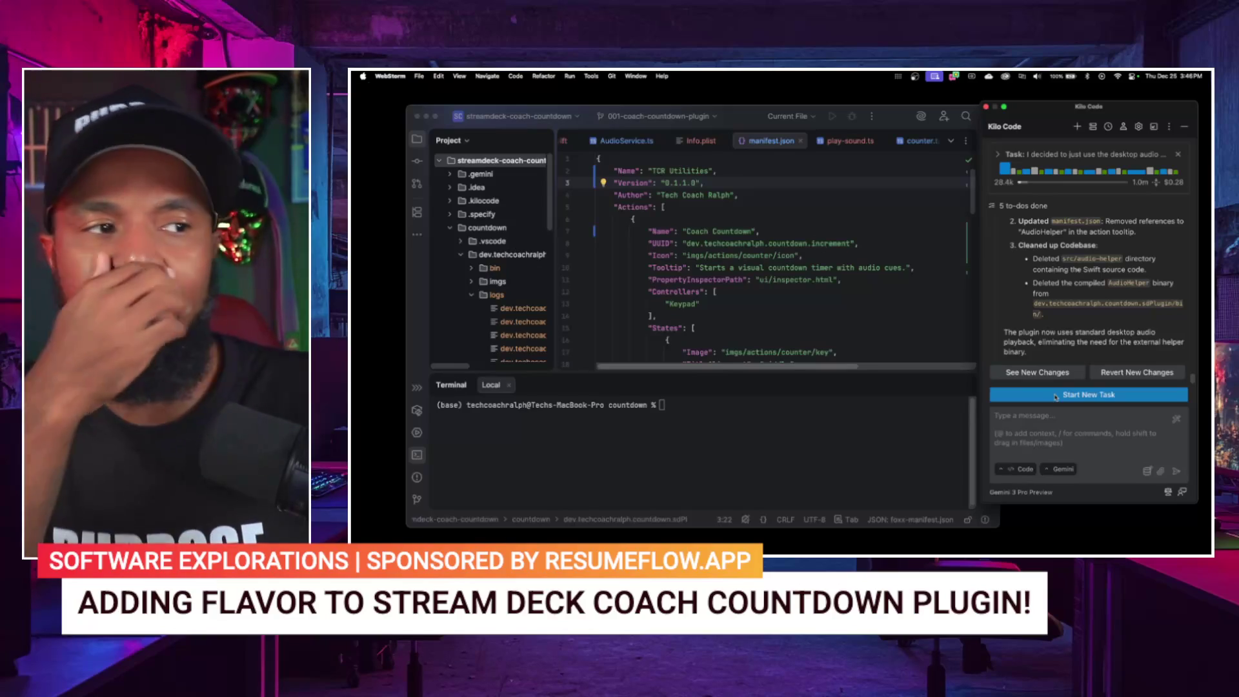
Step: Scroll up through Kilo Code's change summary, then switch to the Stream Deck app via the Dock
scroll(1051, 284, "up", 2)
scroll(1052, 285, "up", 2)
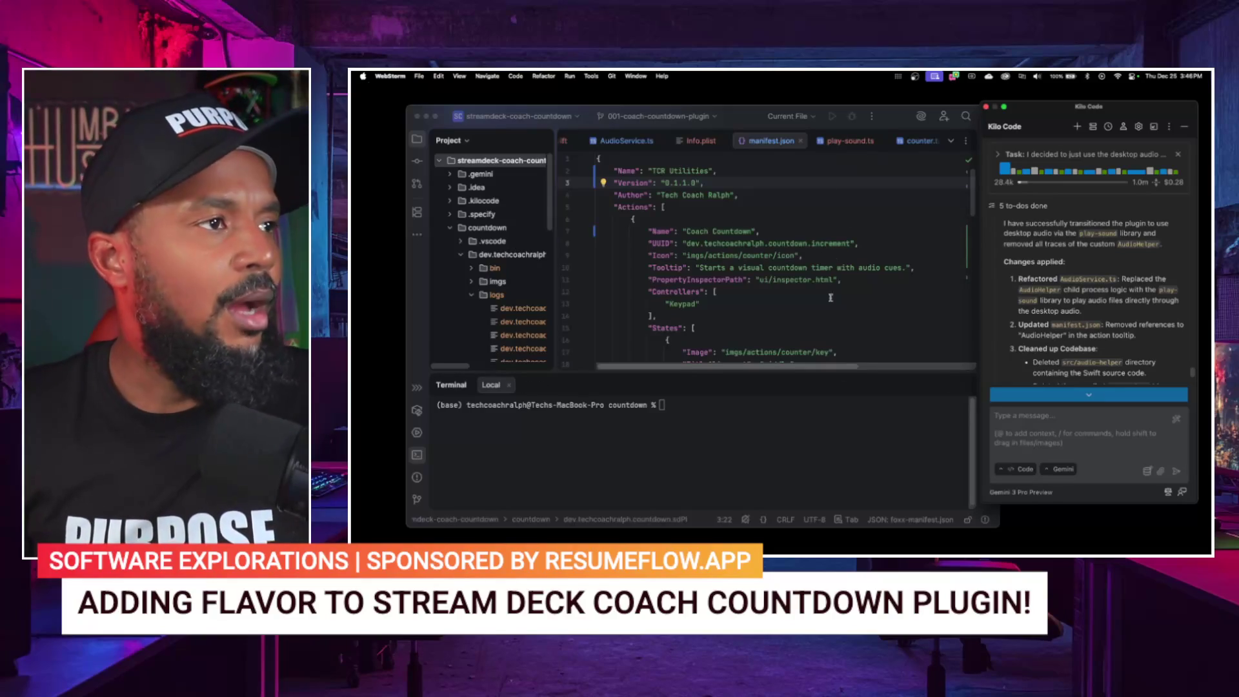
mouse_move(833, 321)
left_click(418, 313)
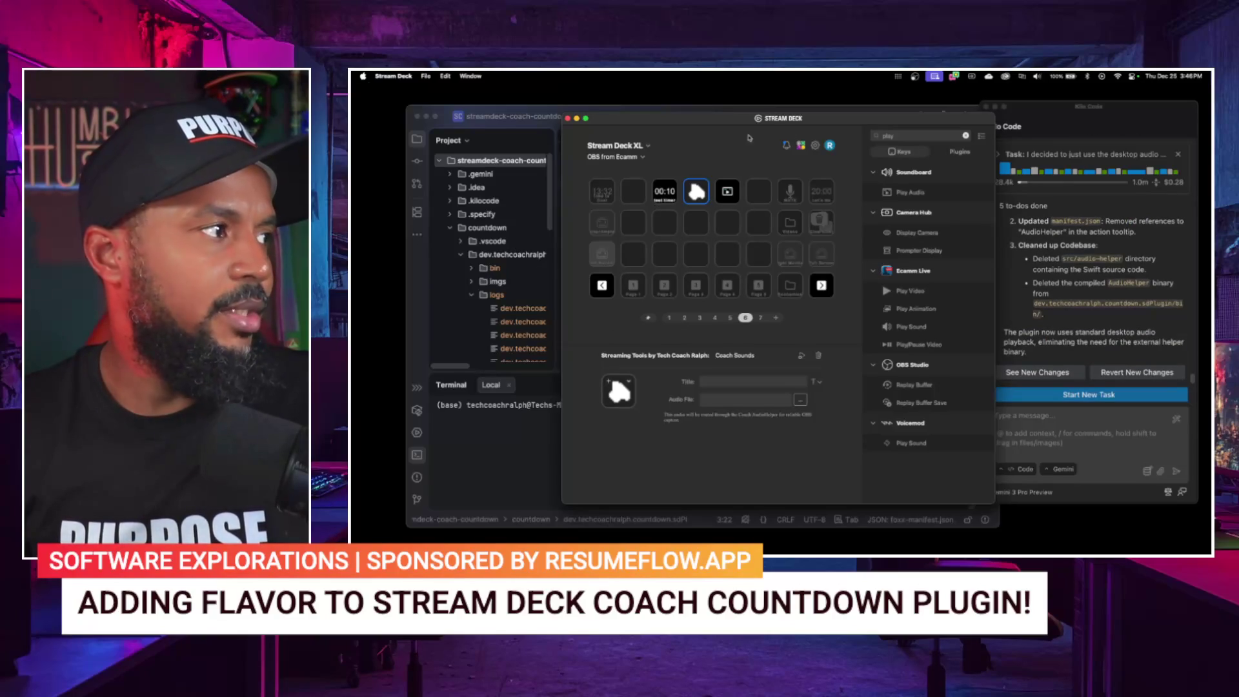
Step: Quit Stream Deck from its menu-bar icon and confirm the Quit prompt
left_click(954, 77)
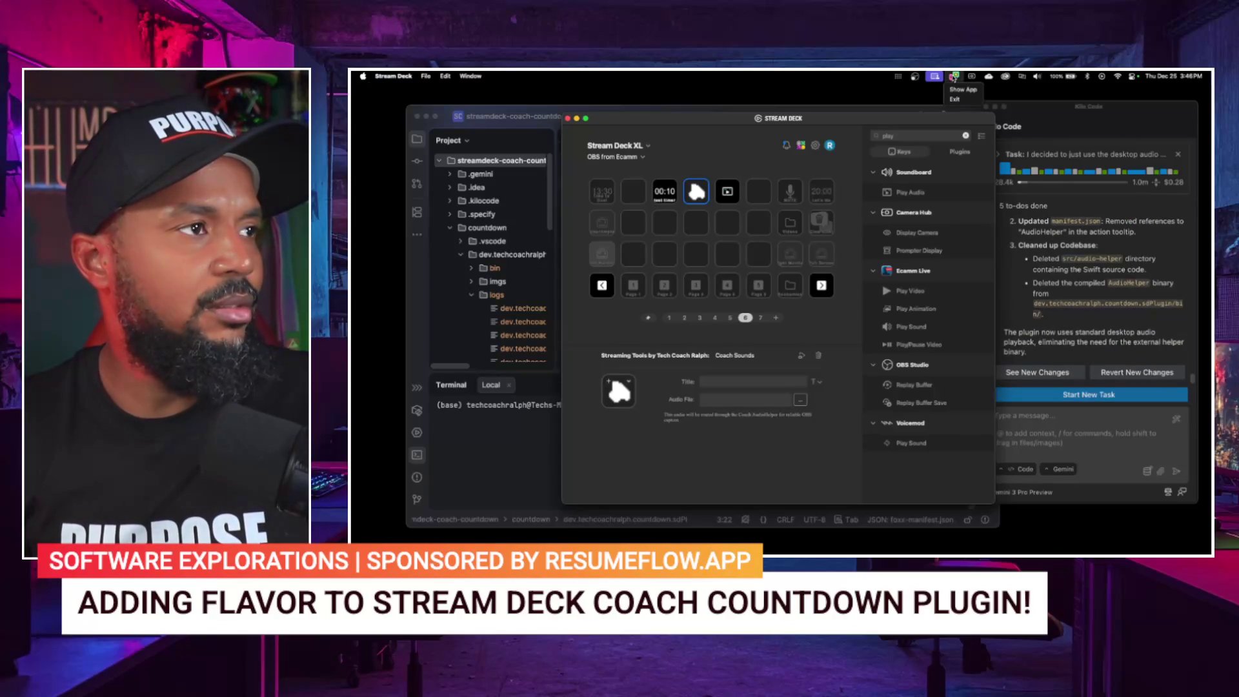
left_click(899, 77)
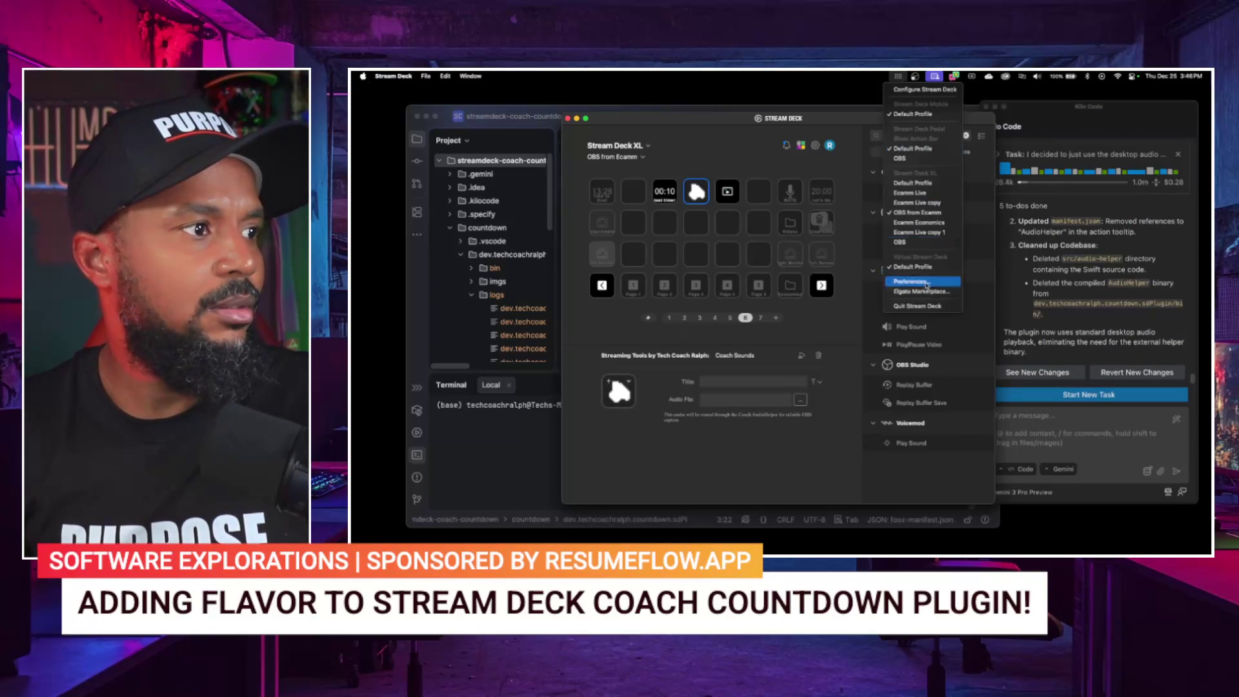
left_click(928, 305)
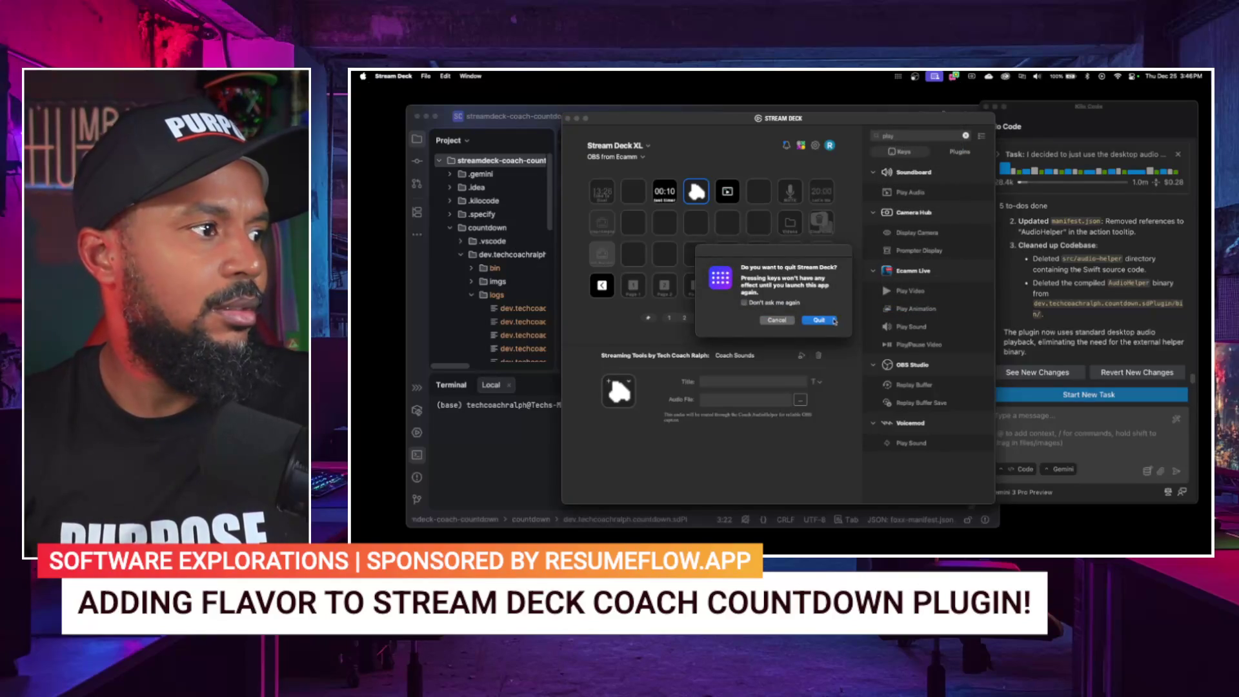
left_click(825, 319)
Step: Relaunch Elgato Stream Deck by searching 'stream' in Launchpad
key("F4")
type("stream")
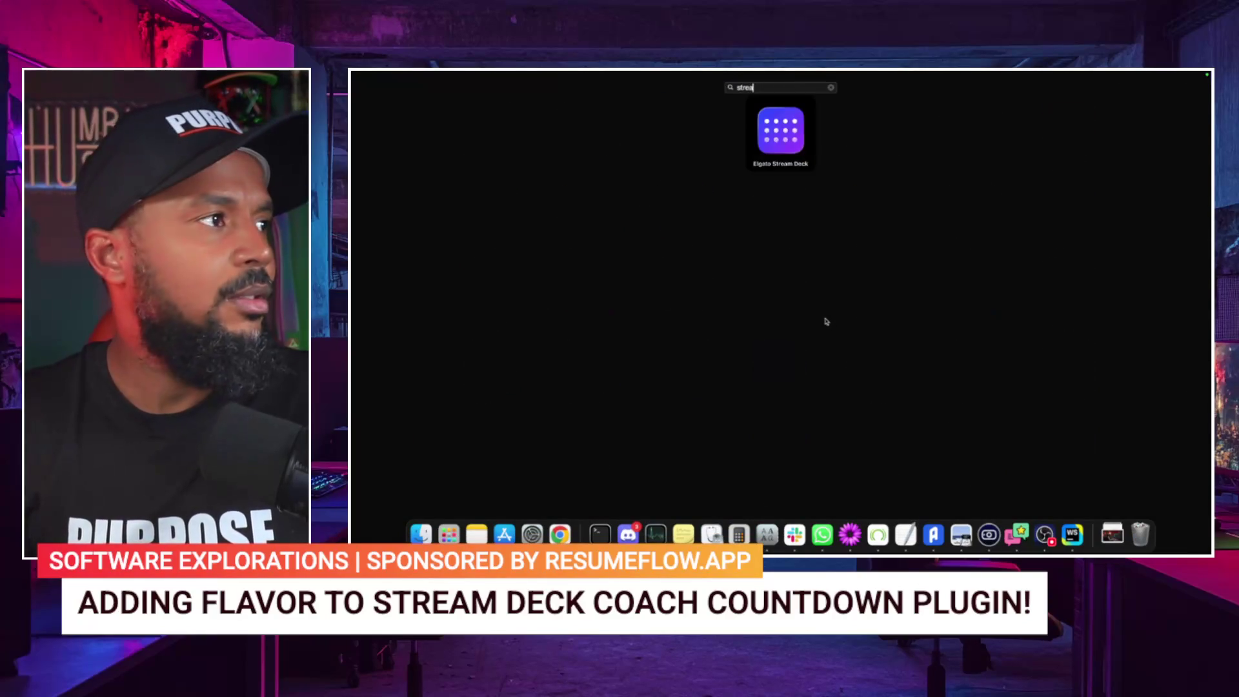
key("Return")
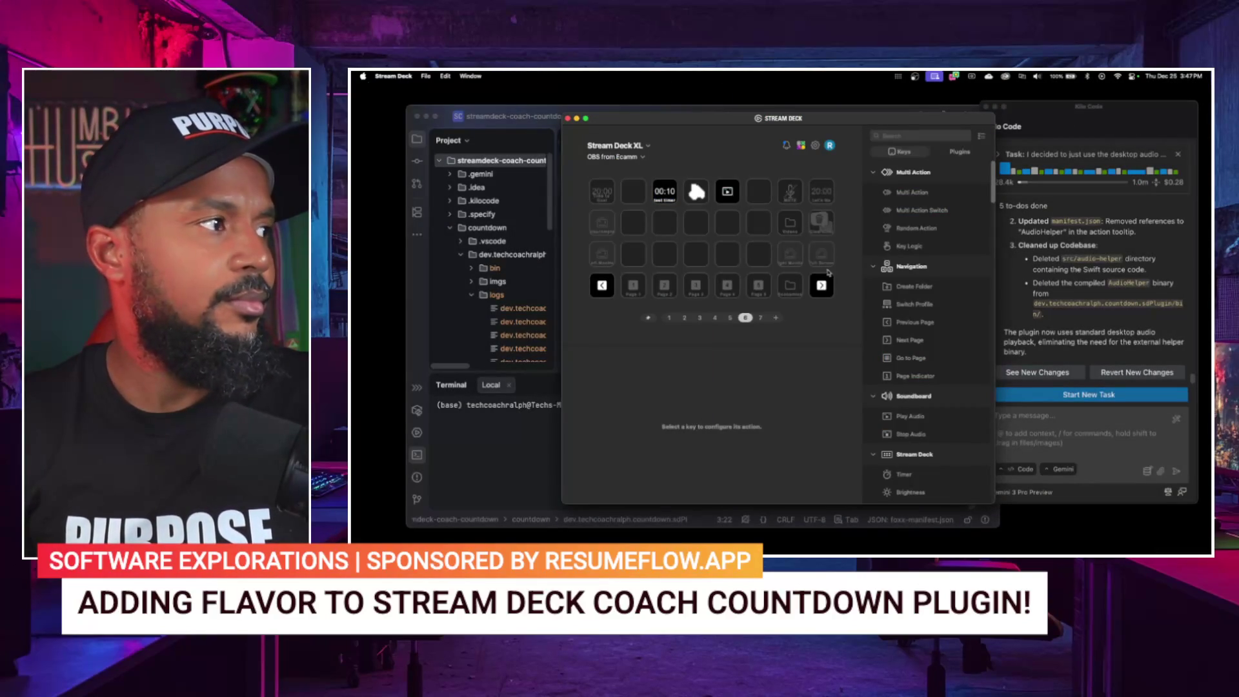
Step: Change the 20:00 Coach Countdown key's duration from 1200 to 720 seconds, leaving the End Sound unchanged
left_click(611, 195)
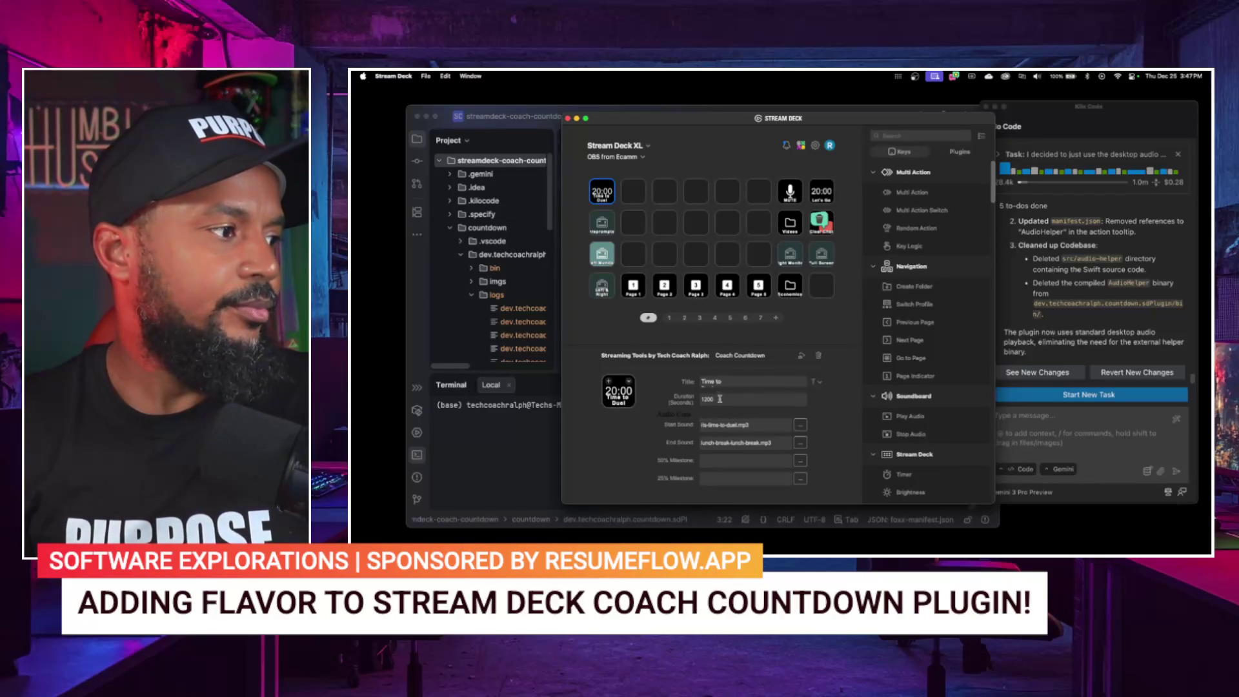
left_click_drag(719, 400, 690, 396)
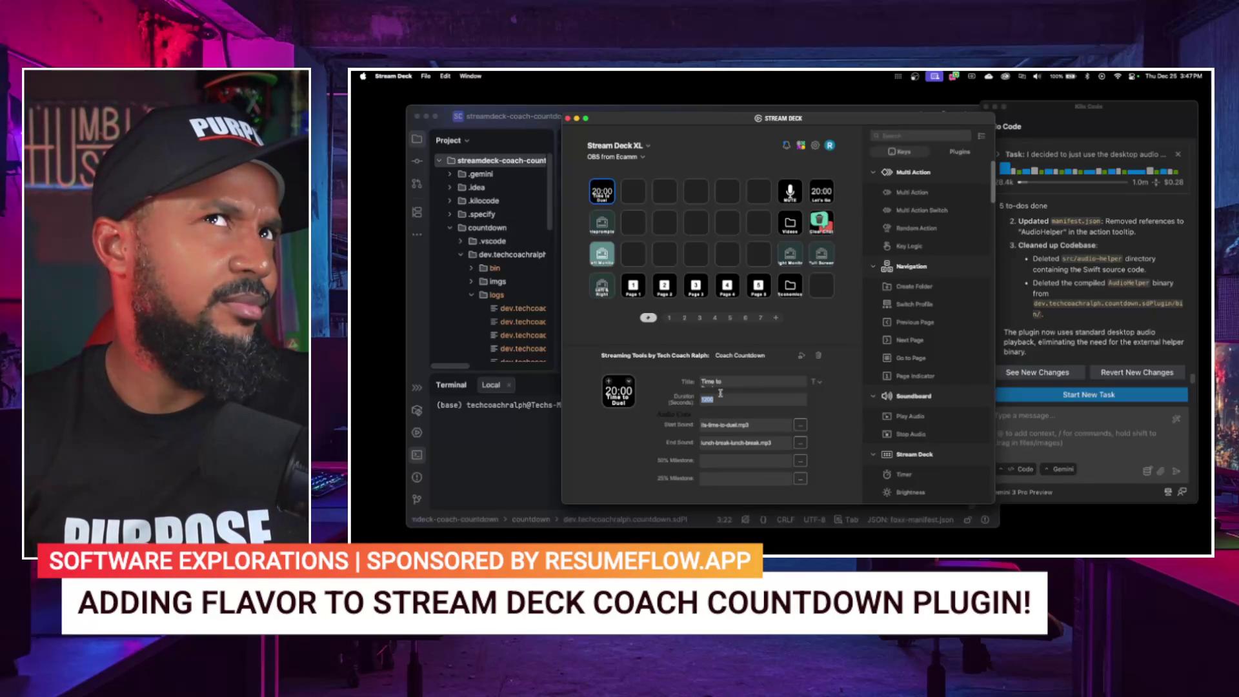
type("720")
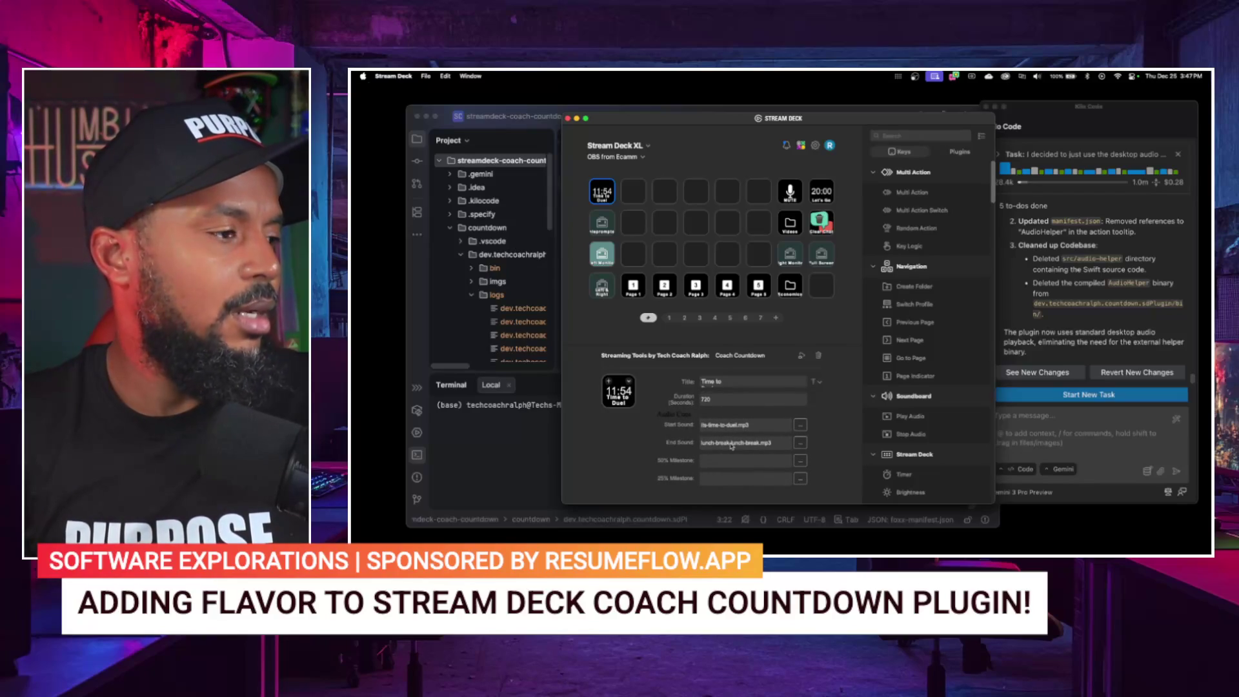
left_click(800, 442)
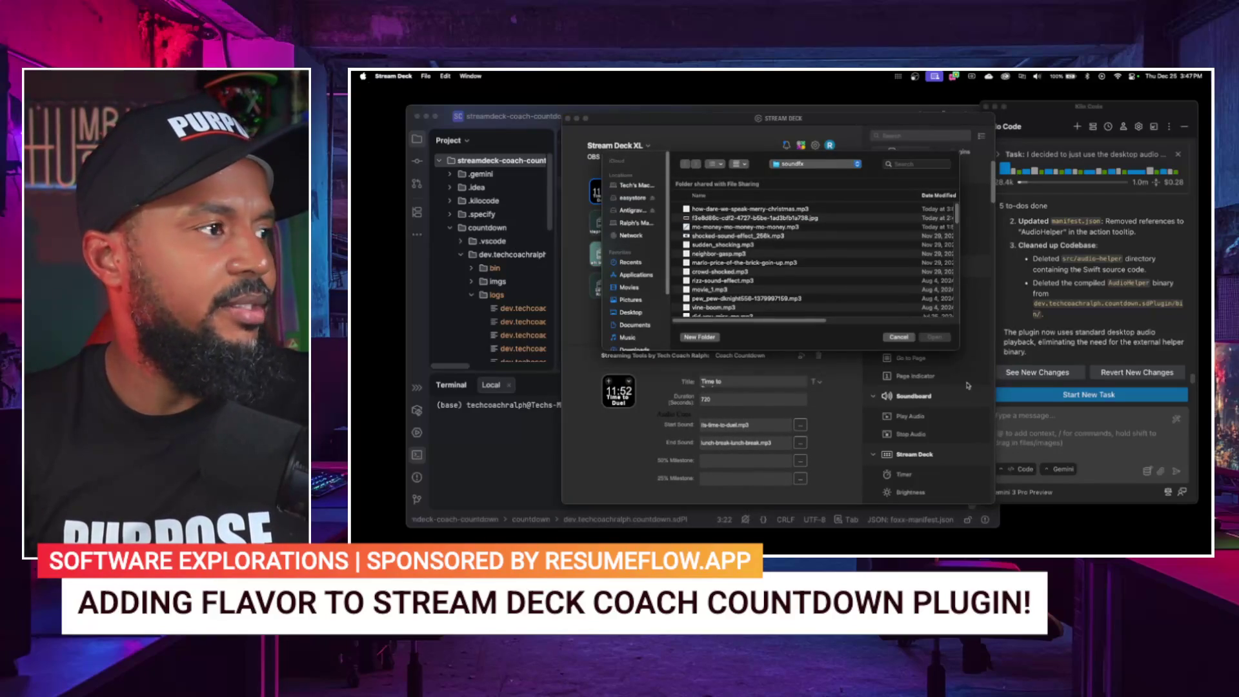
left_click(902, 343)
left_click(1076, 437)
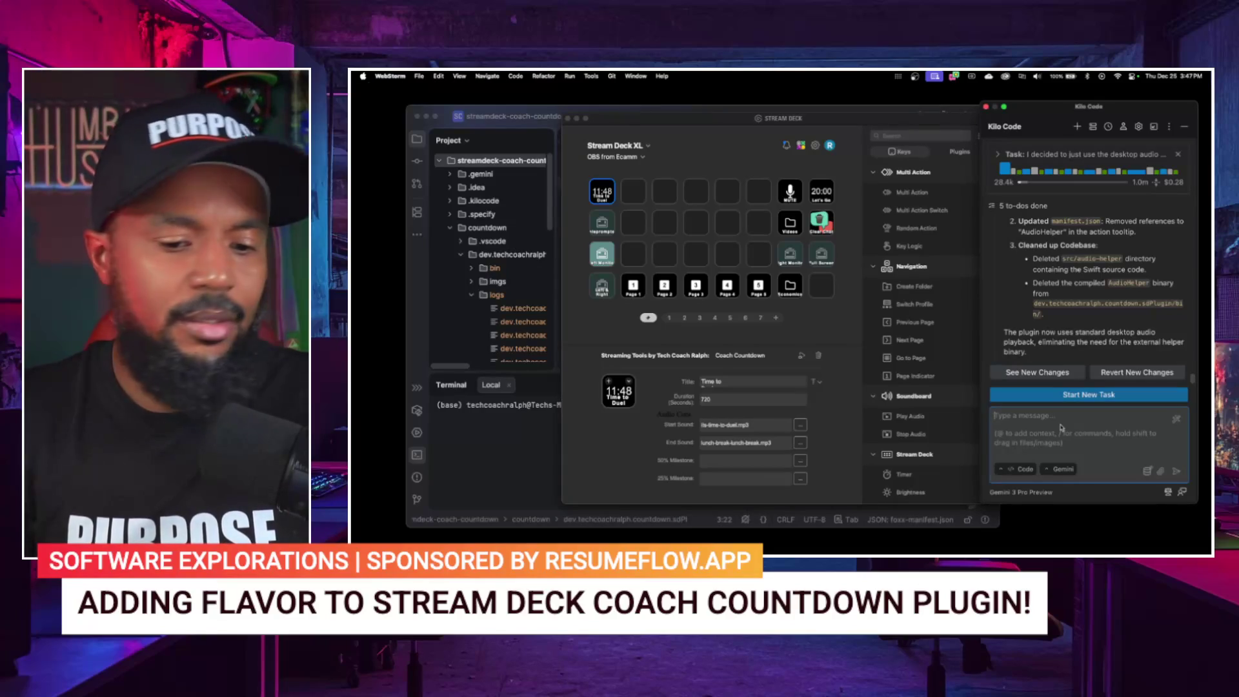
Step: Send Kilo Code: 'after starting a timer, i did not hear any sound coming from the streamdeck at all'
type("afte")
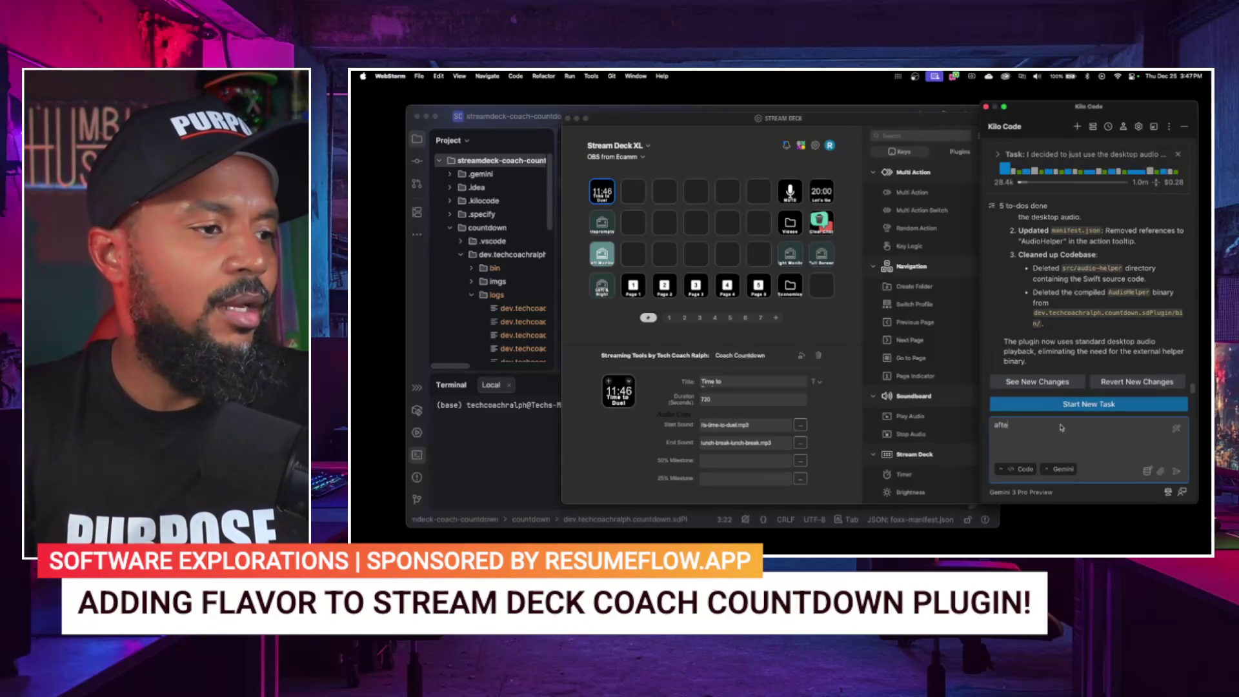
type("r starting a t")
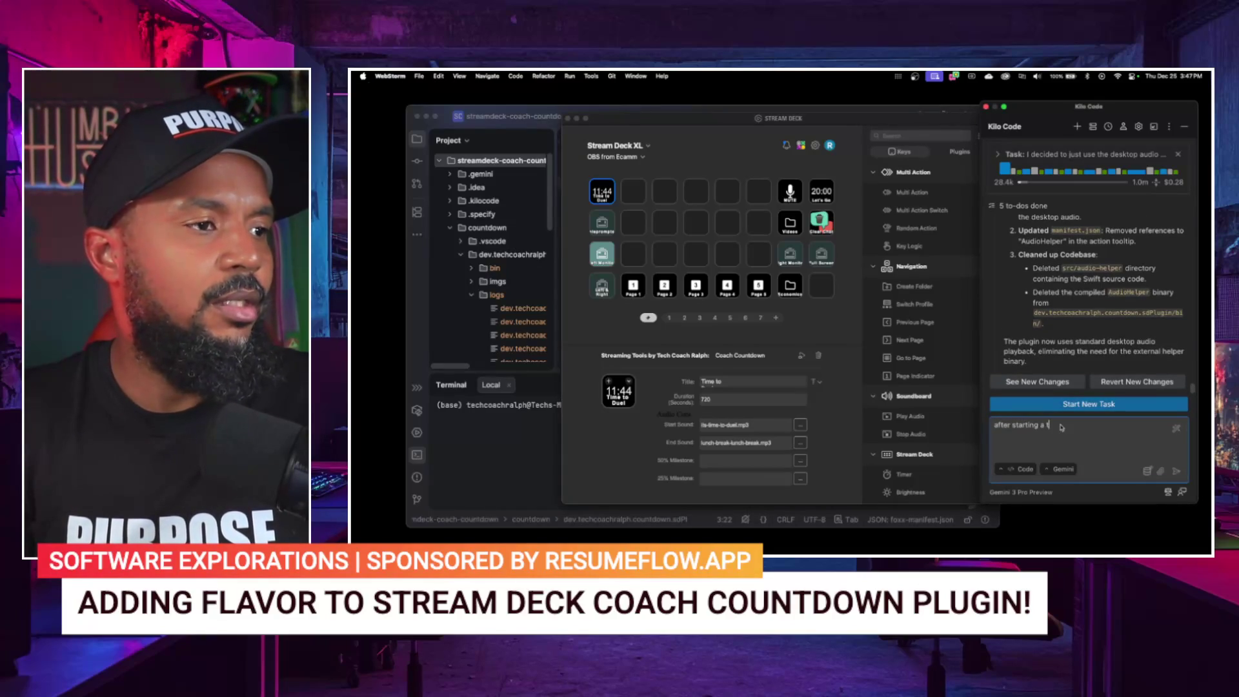
type("imer, i did not hear a")
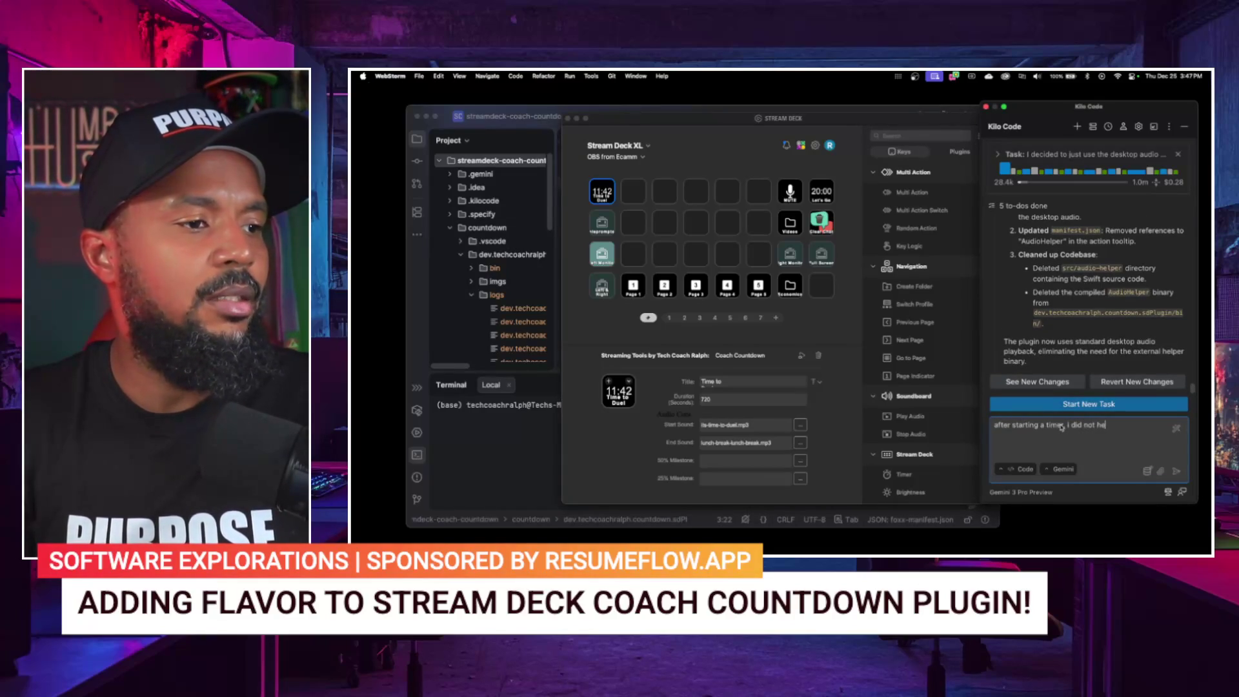
type("ny sound ")
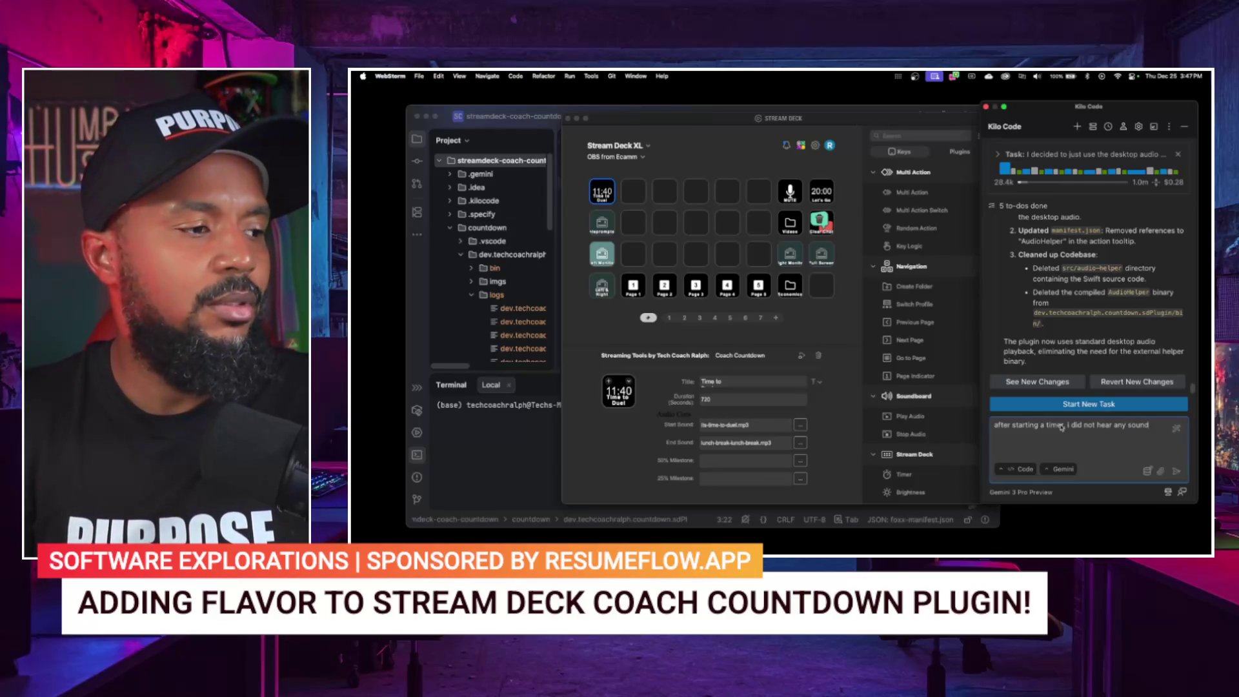
type("coming from he str")
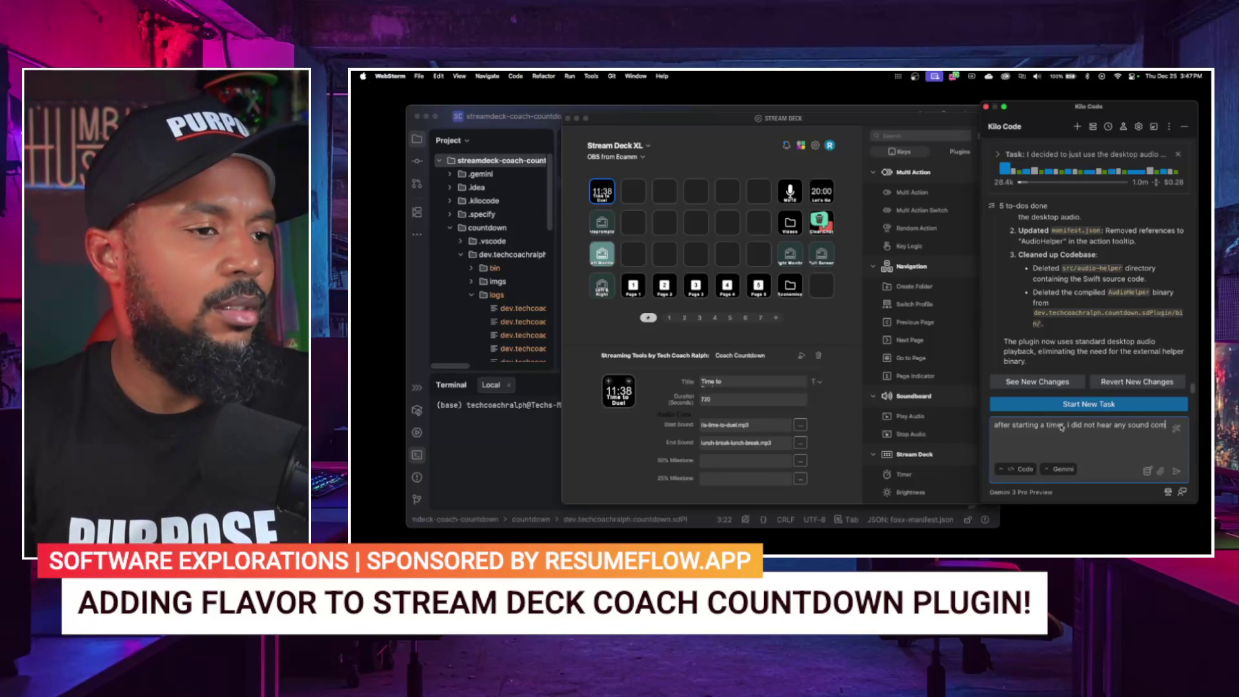
key("BackSpace")
key("BackSpace")
key("BackSpace")
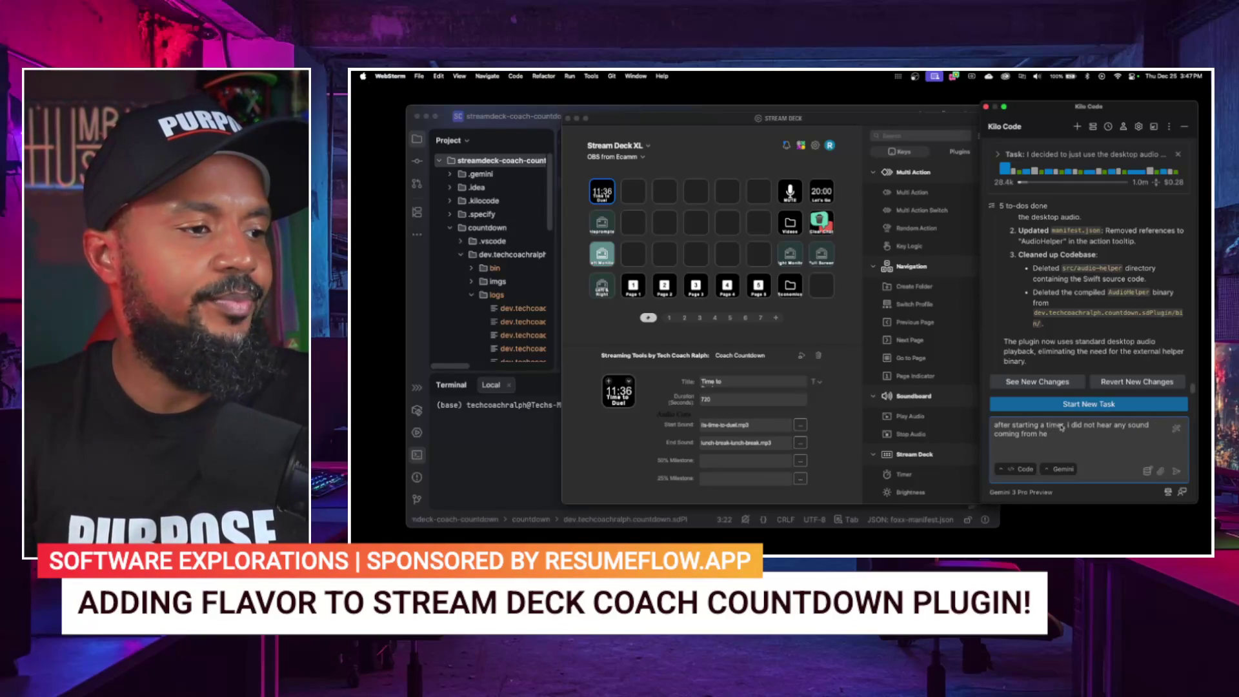
type("the streamdeck")
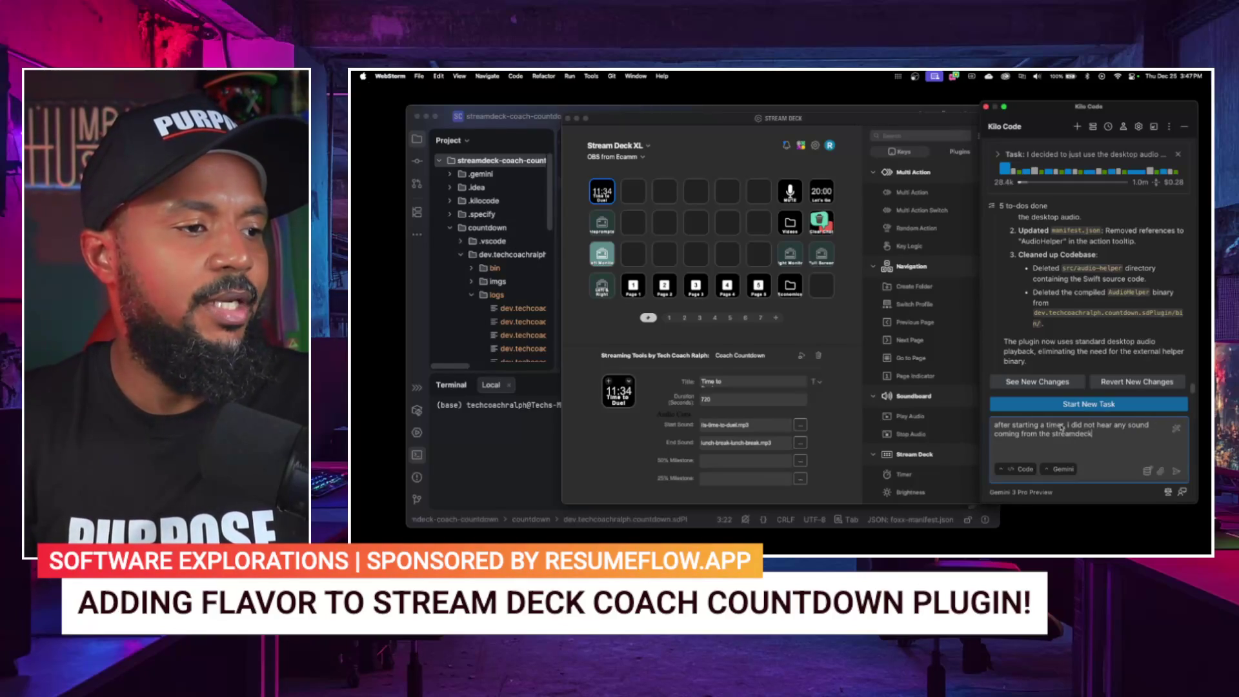
type(" at all")
key("Return")
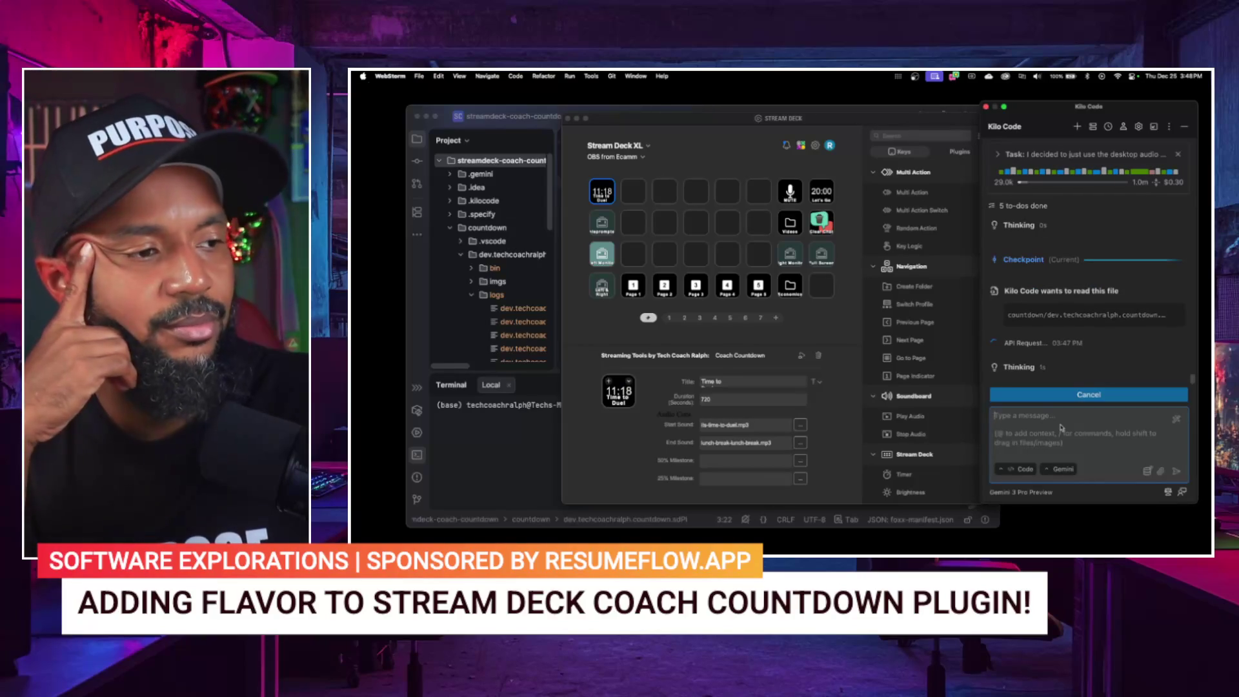
Step: Approve Kilo Code reading AudioService.ts, then approve its npm run build command
left_click(1039, 394)
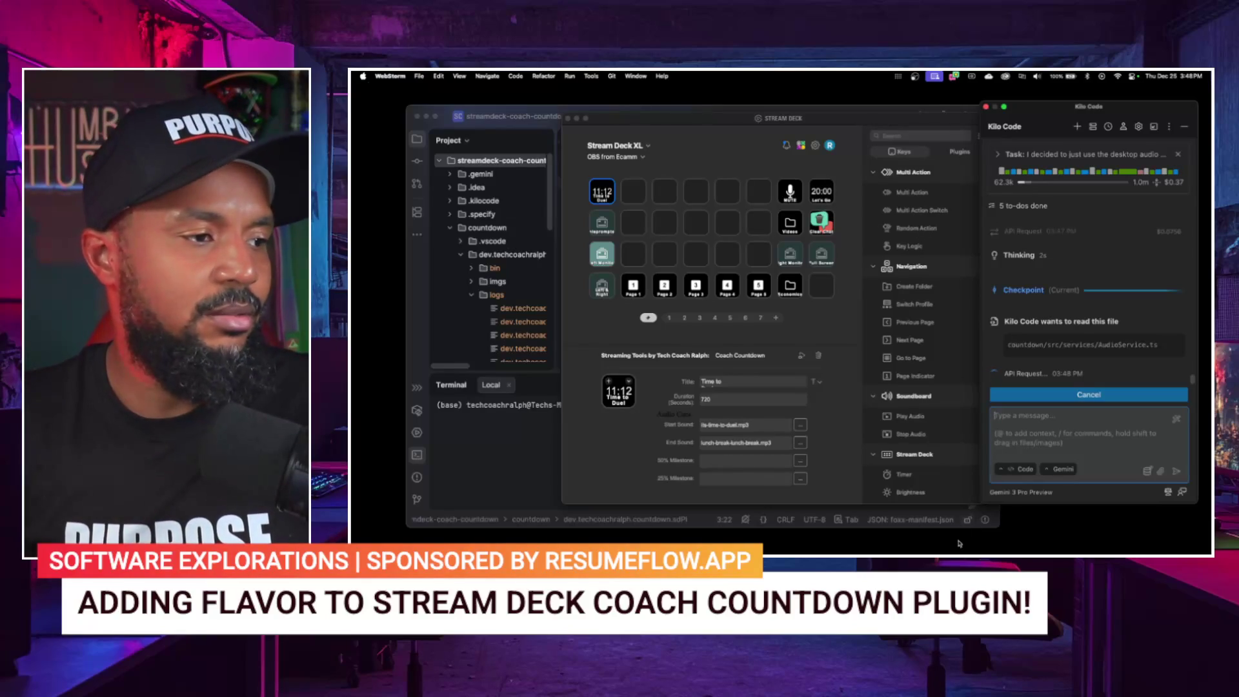
mouse_move(972, 532)
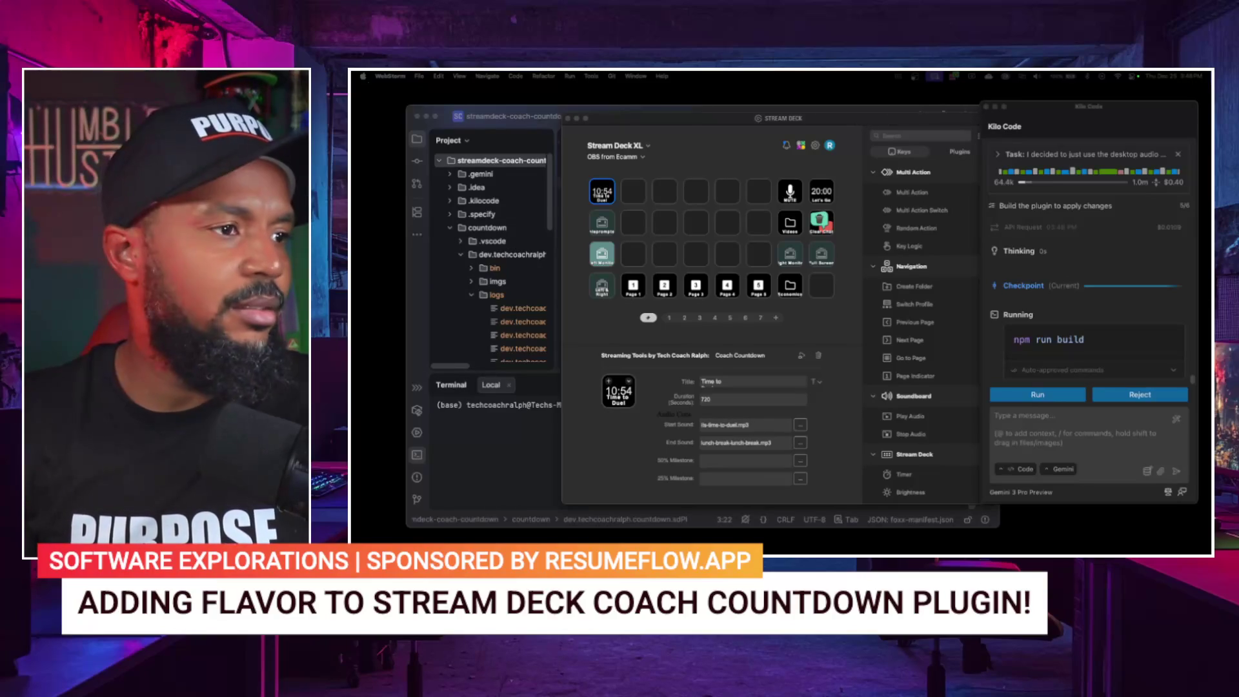
left_click(1042, 400)
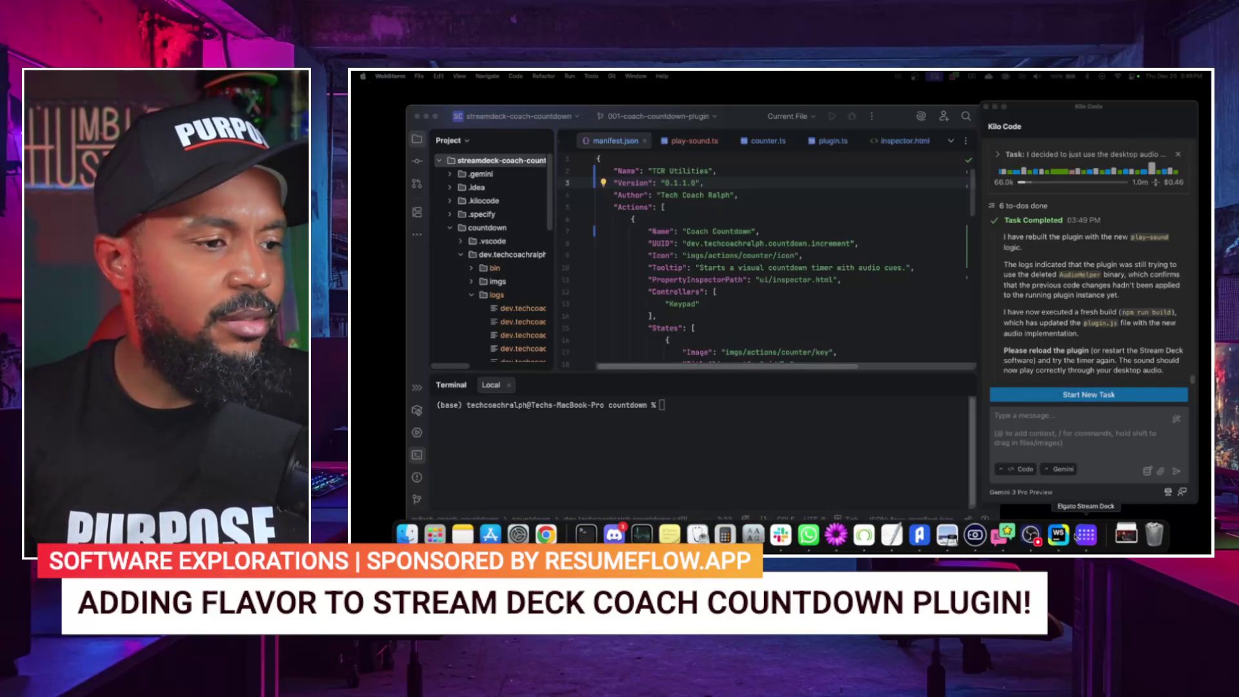
Step: Quit Stream Deck from its menu and relaunch it through the launcher to reload the plugin
left_click(1081, 529)
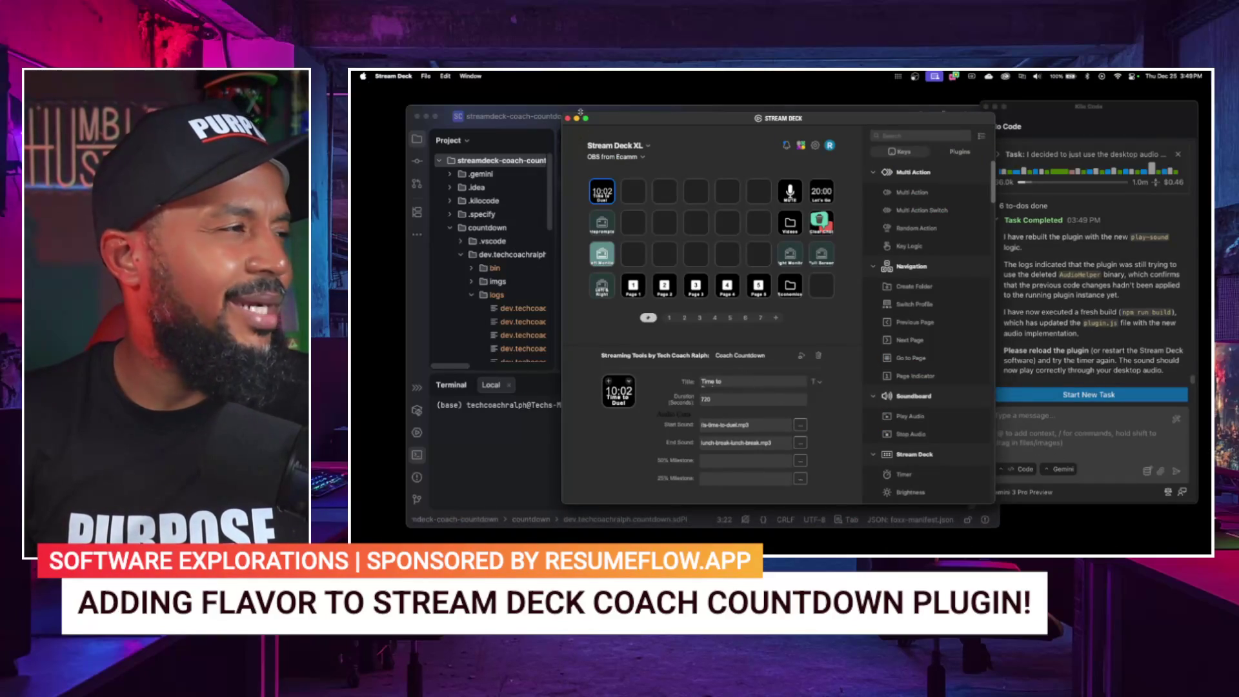
left_click(898, 77)
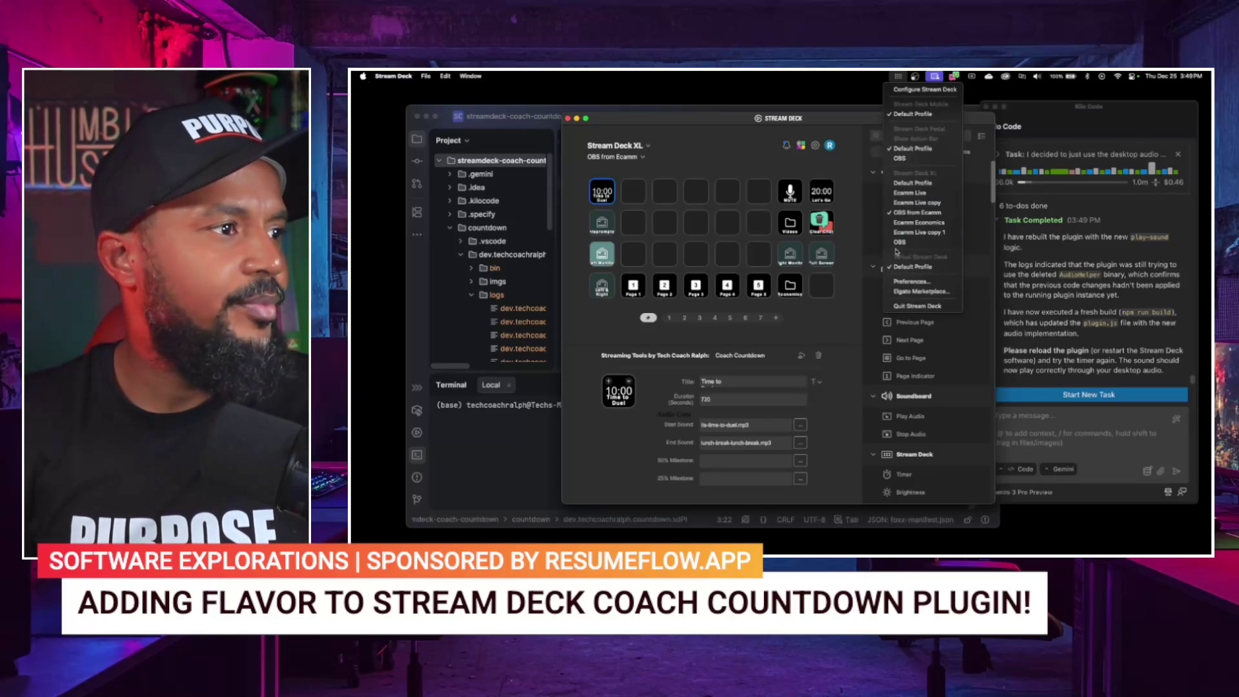
left_click(908, 306)
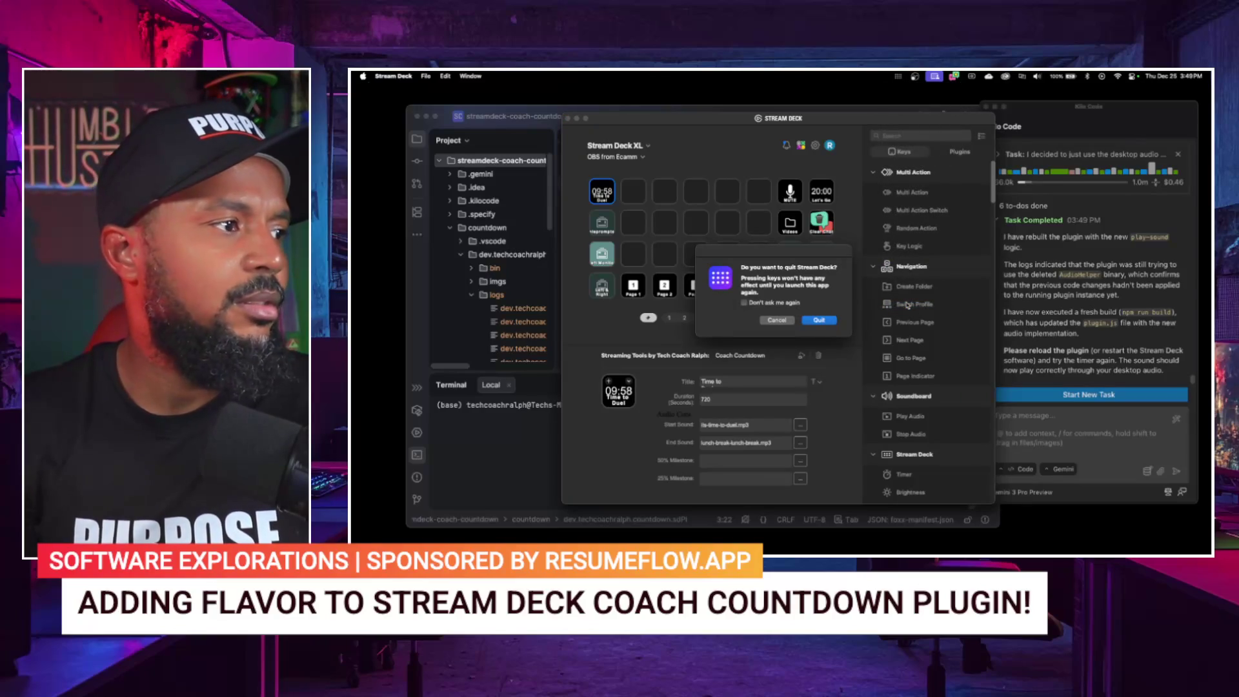
left_click(821, 321)
key("F4")
type("stream")
key("Return")
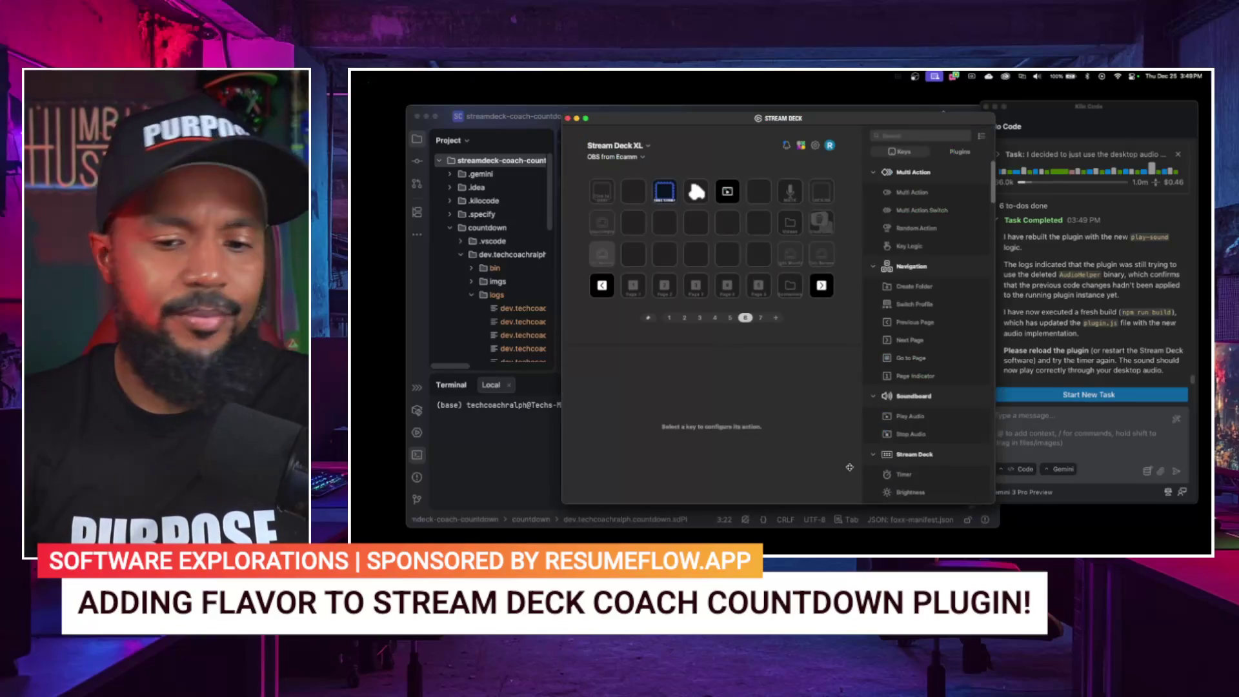
Step: Set the Coach Countdown key's duration to 600 seconds, then return to WebStorm
left_click(604, 192)
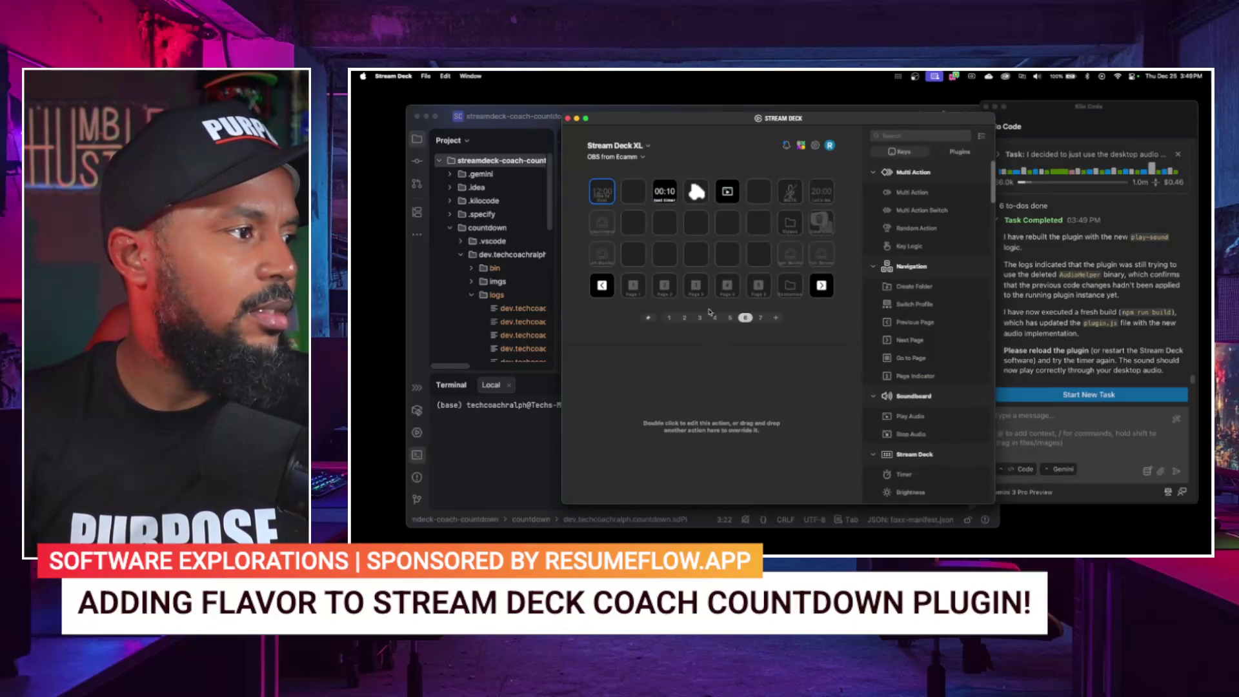
left_click(604, 198)
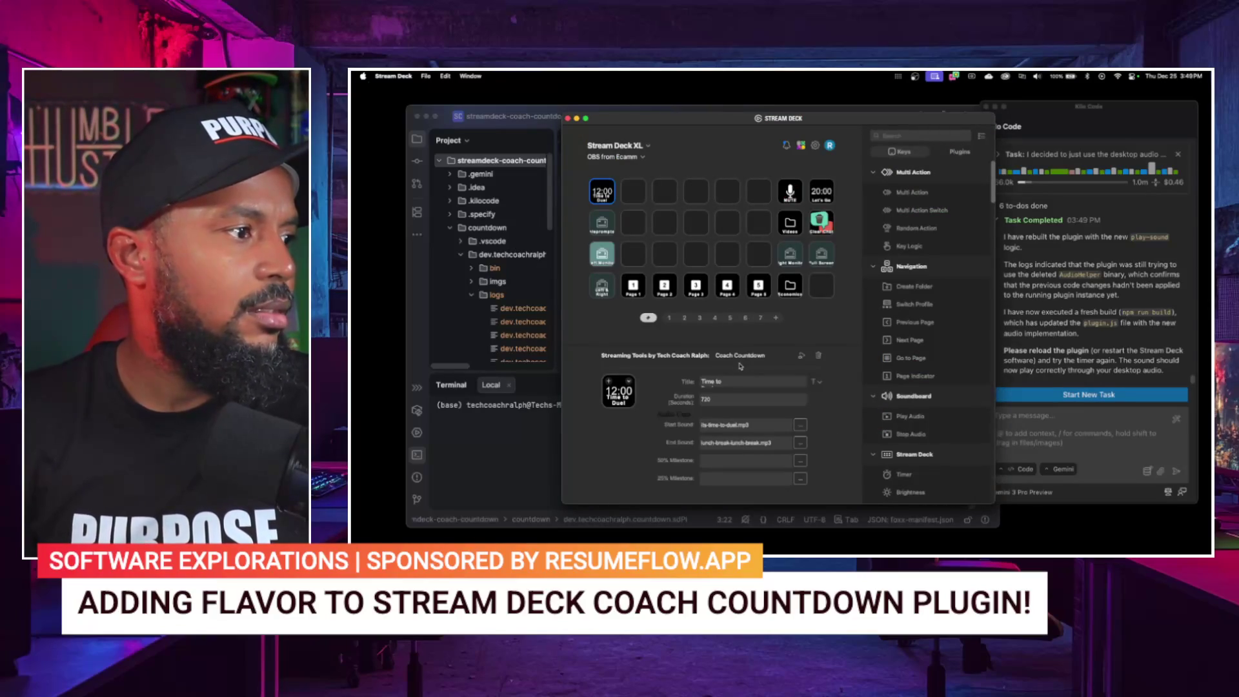
type("600")
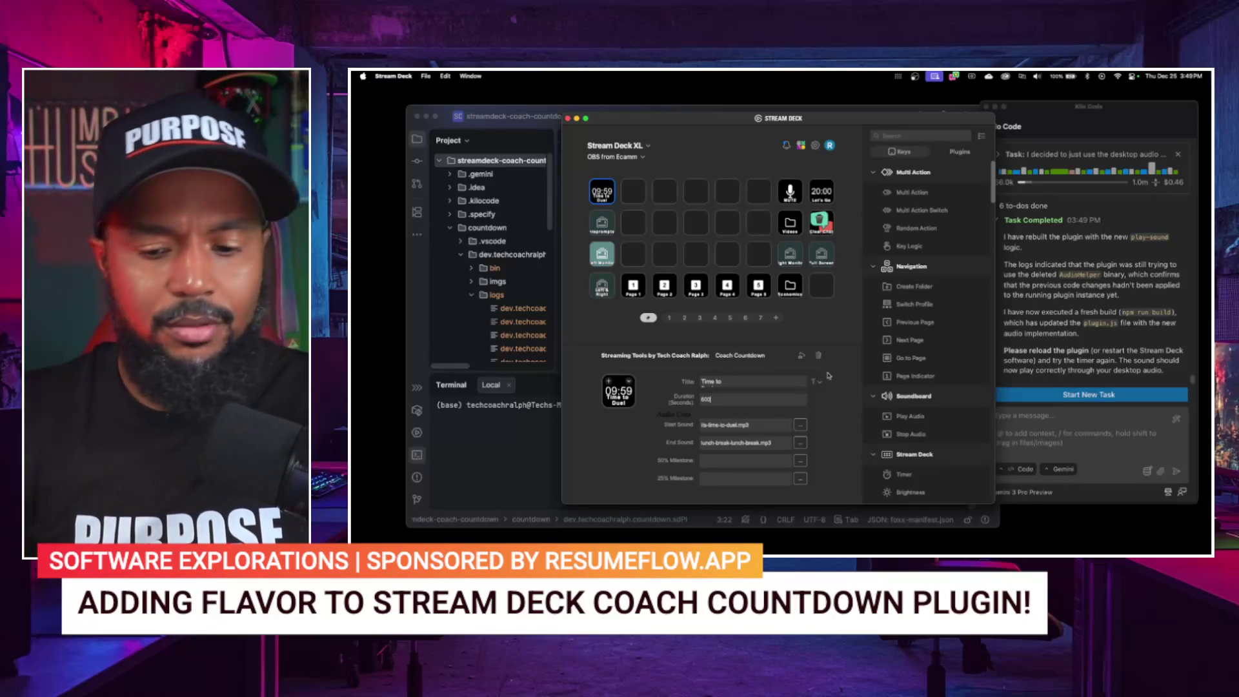
key("super+Tab")
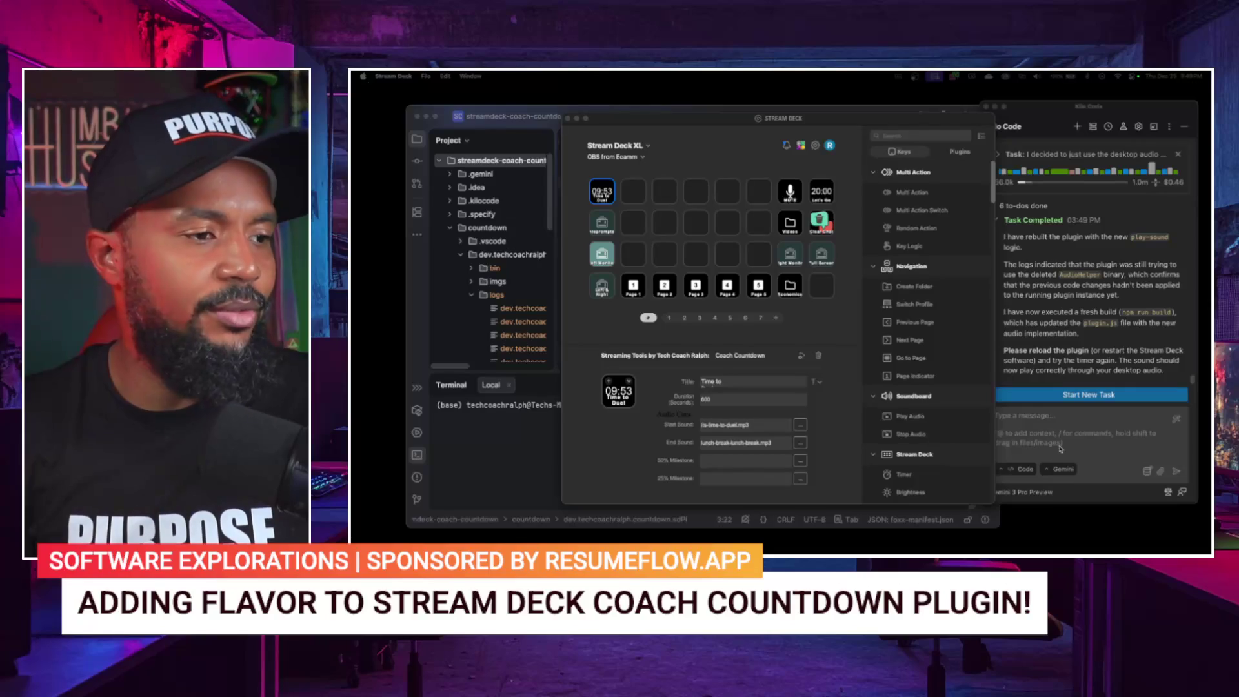
mouse_move(1030, 545)
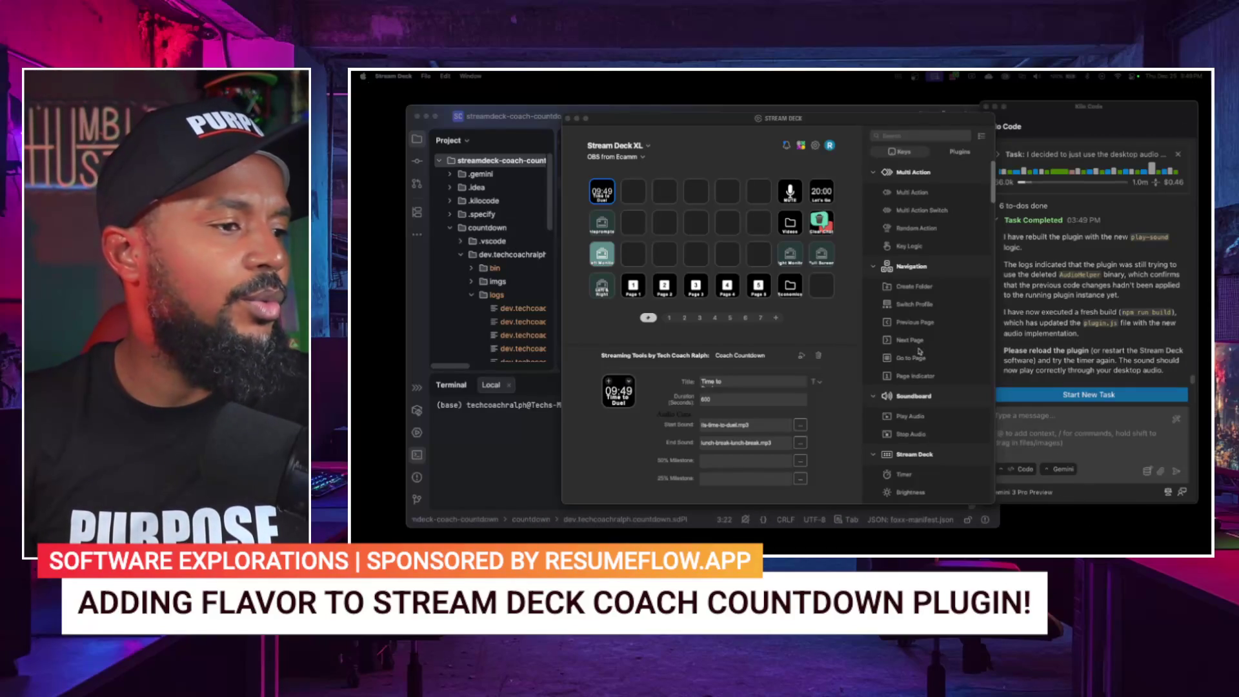
left_click(1035, 424)
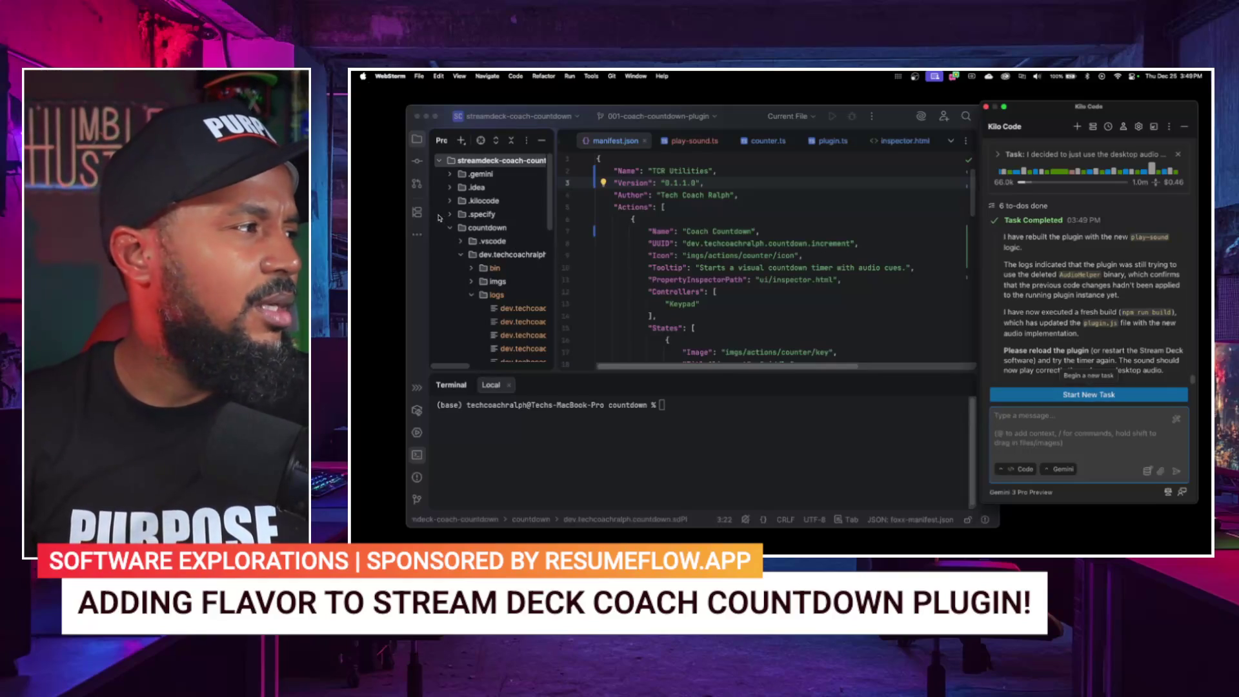
Step: Open tasks.md under specs/001-coach-countdown-plugin and scroll down to its Phase 3 tasks
left_click(451, 229)
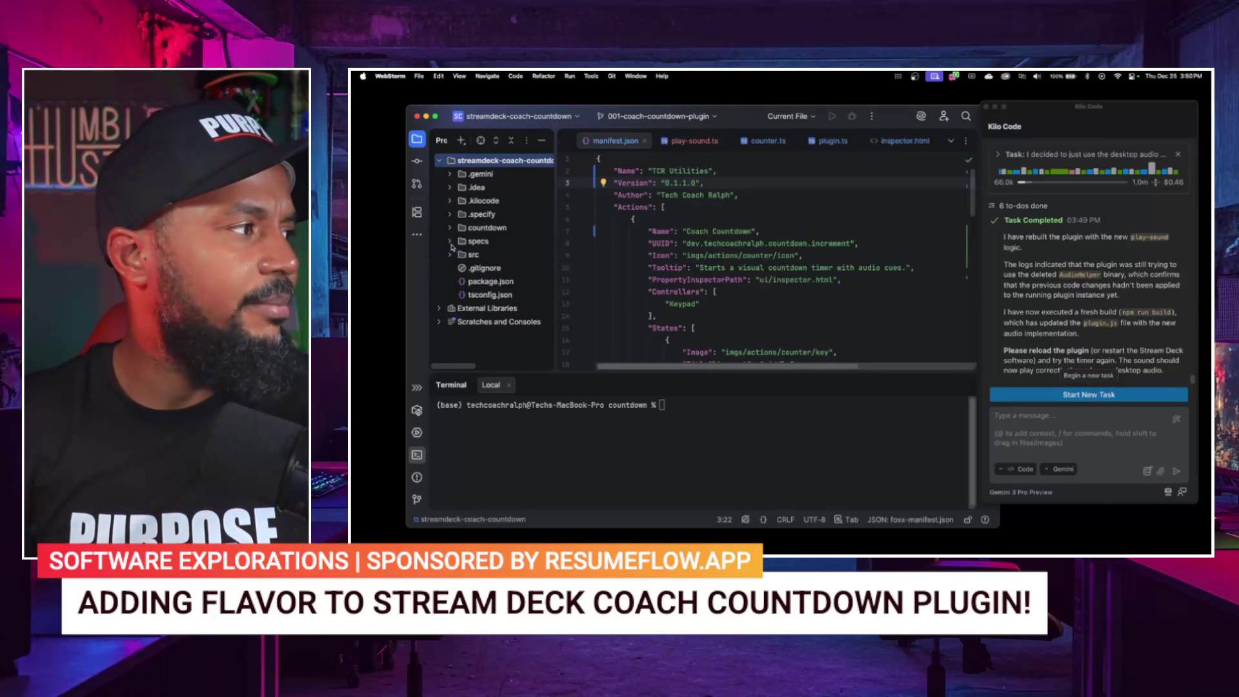
left_click(450, 242)
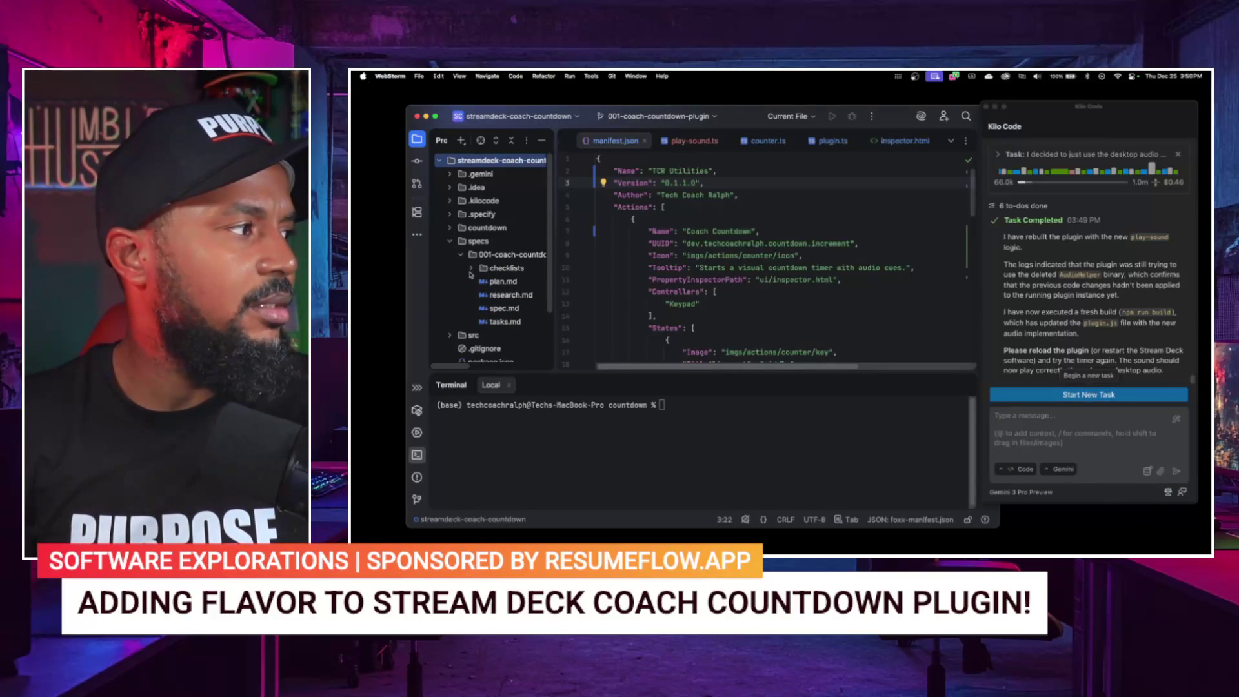
double_click(500, 322)
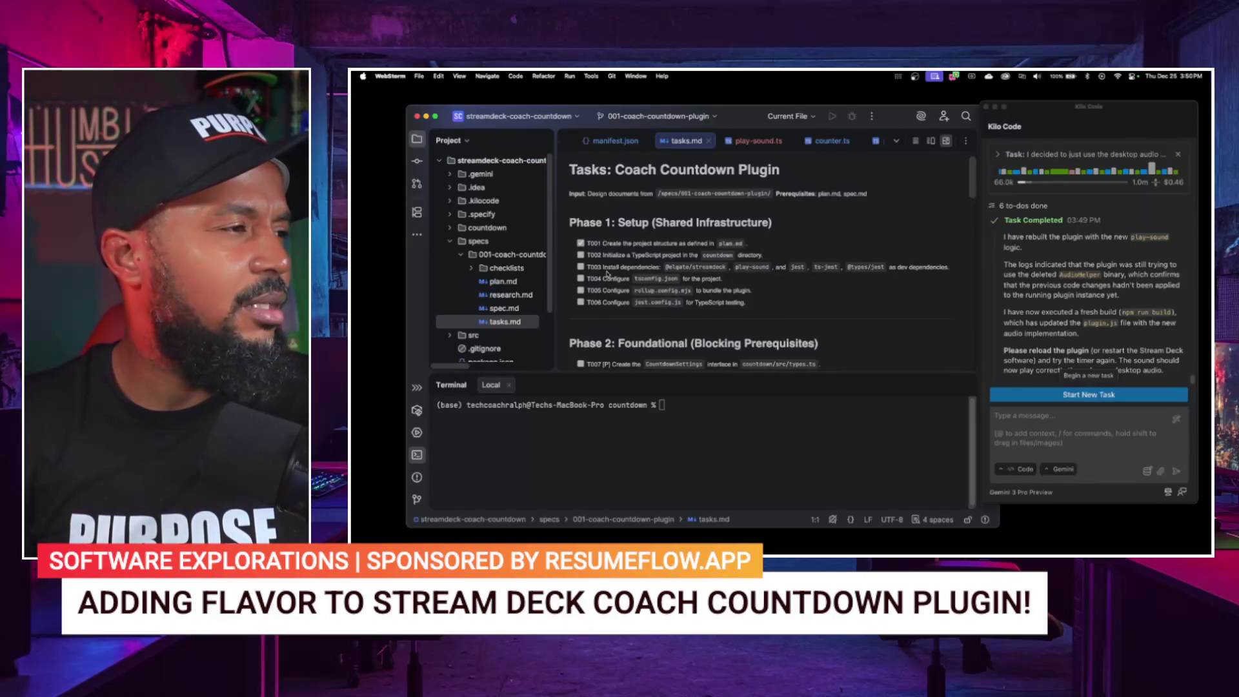
scroll(608, 275, "down", 3)
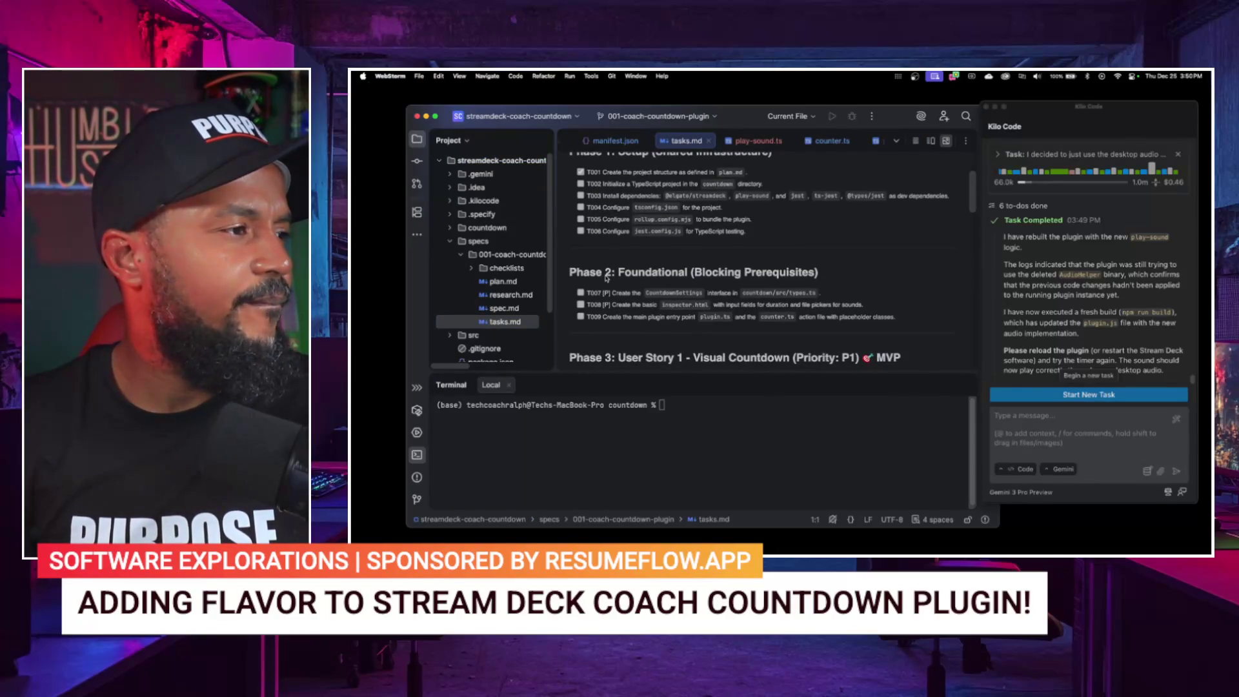
scroll(606, 278, "down", 1)
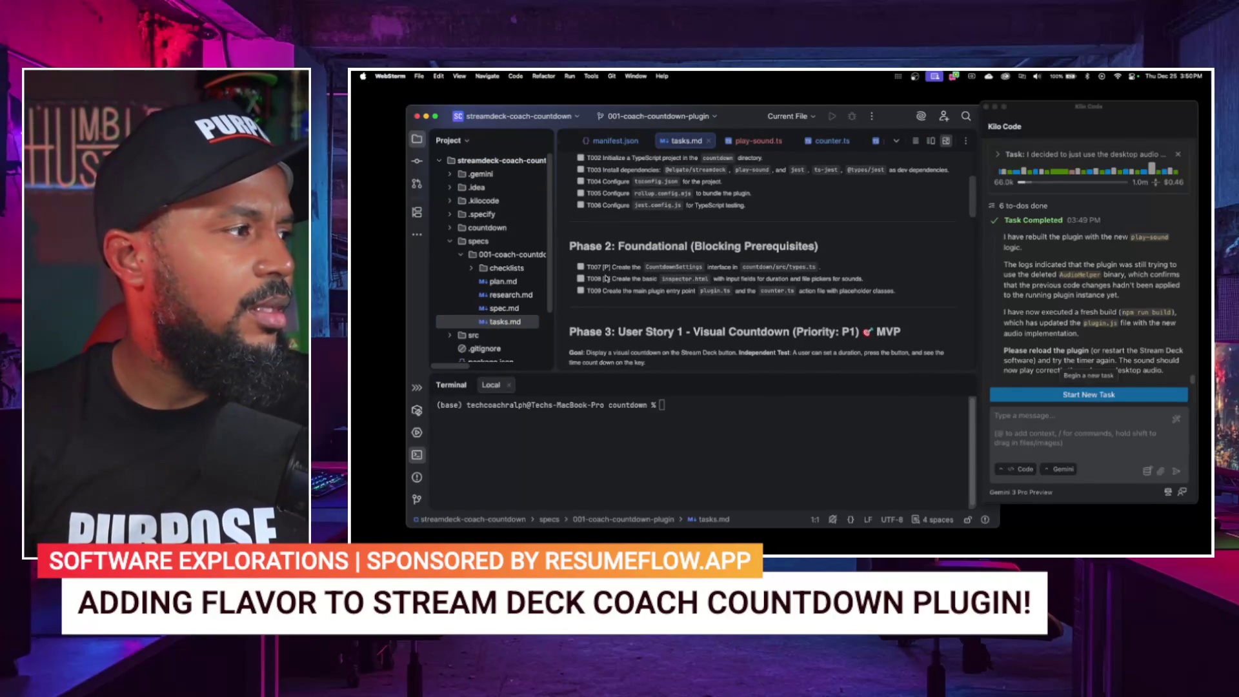
scroll(606, 278, "down", 2)
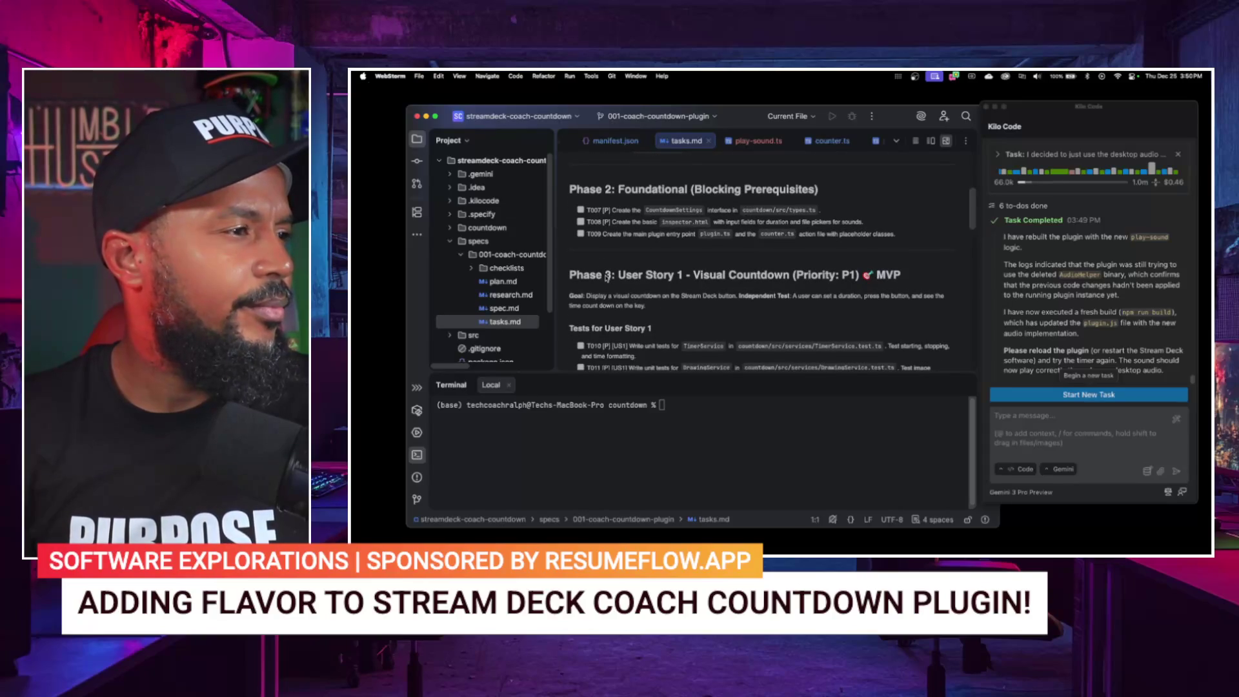
scroll(607, 277, "down", 2)
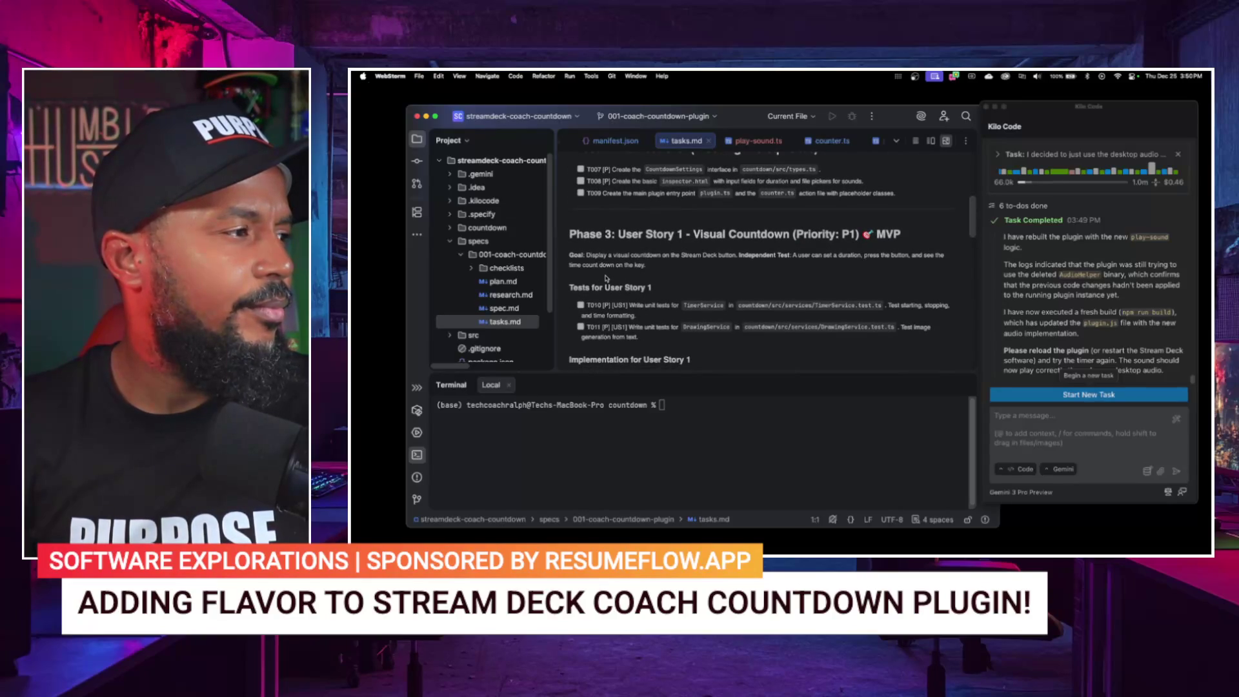
left_click(1011, 470)
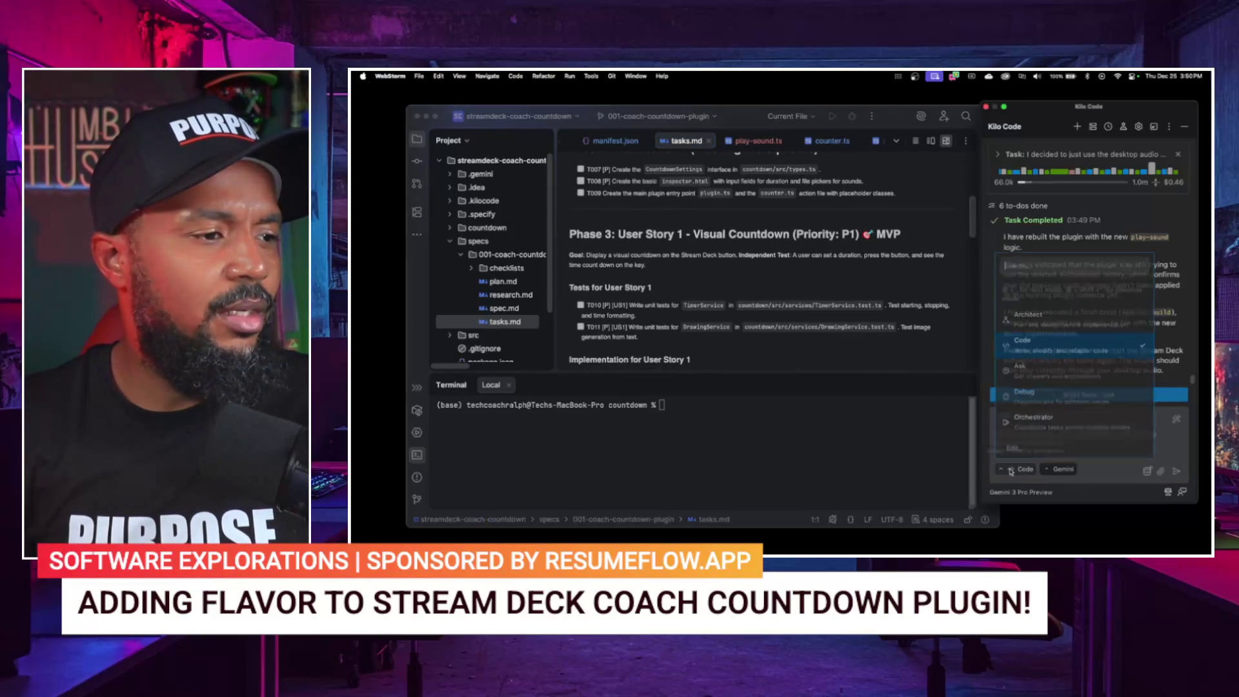
Step: In Ask mode, ask Kilo Code to check off already-completed tasks in tasks.md and follow its reply
left_click(1031, 373)
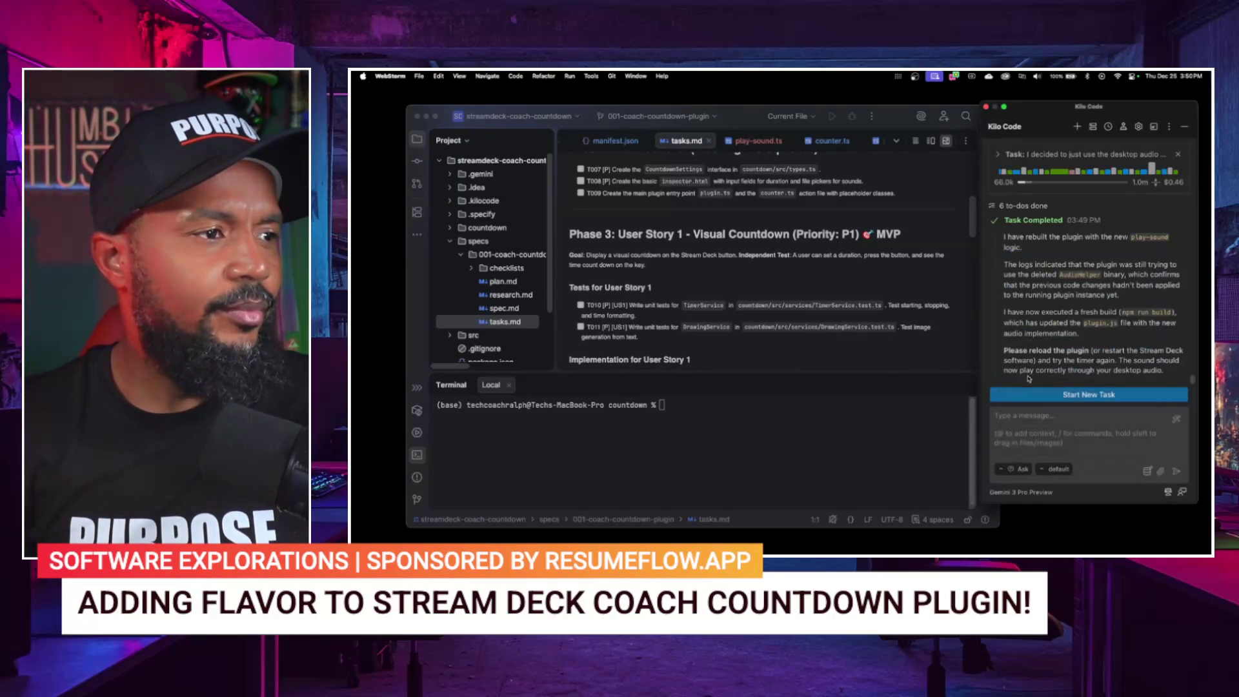
left_click(1021, 428)
type("can we")
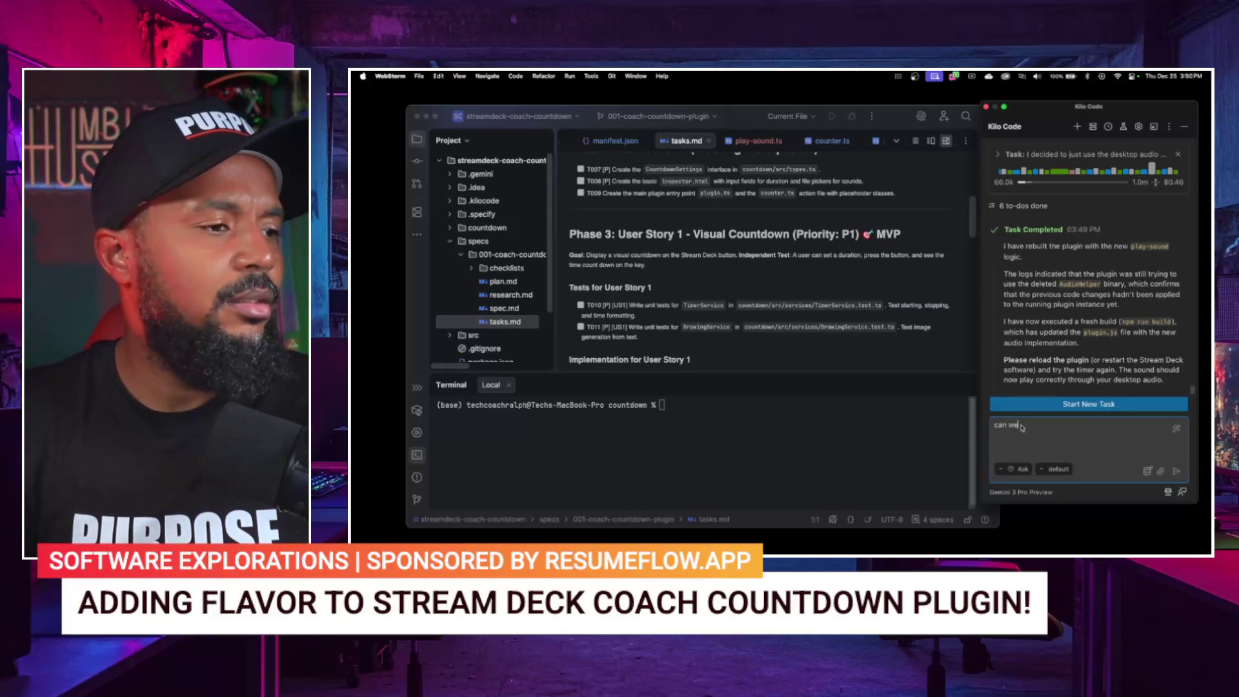
type("you go through the ")
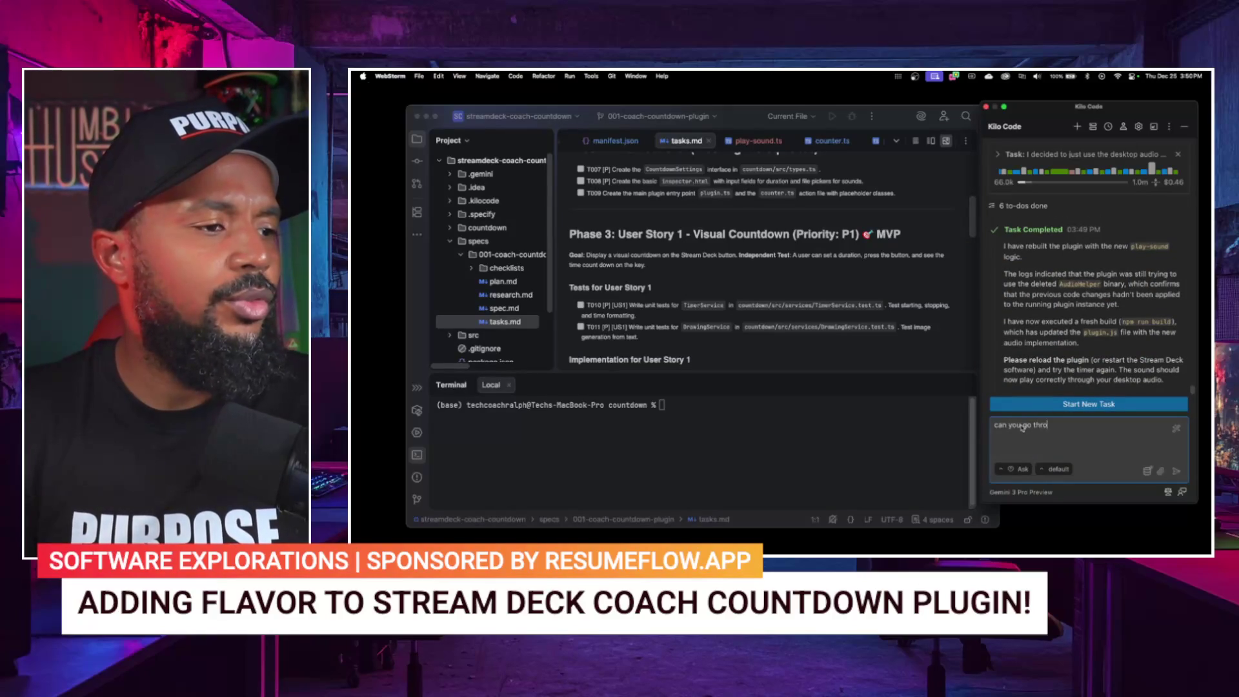
type("task.md")
type(" file and check off")
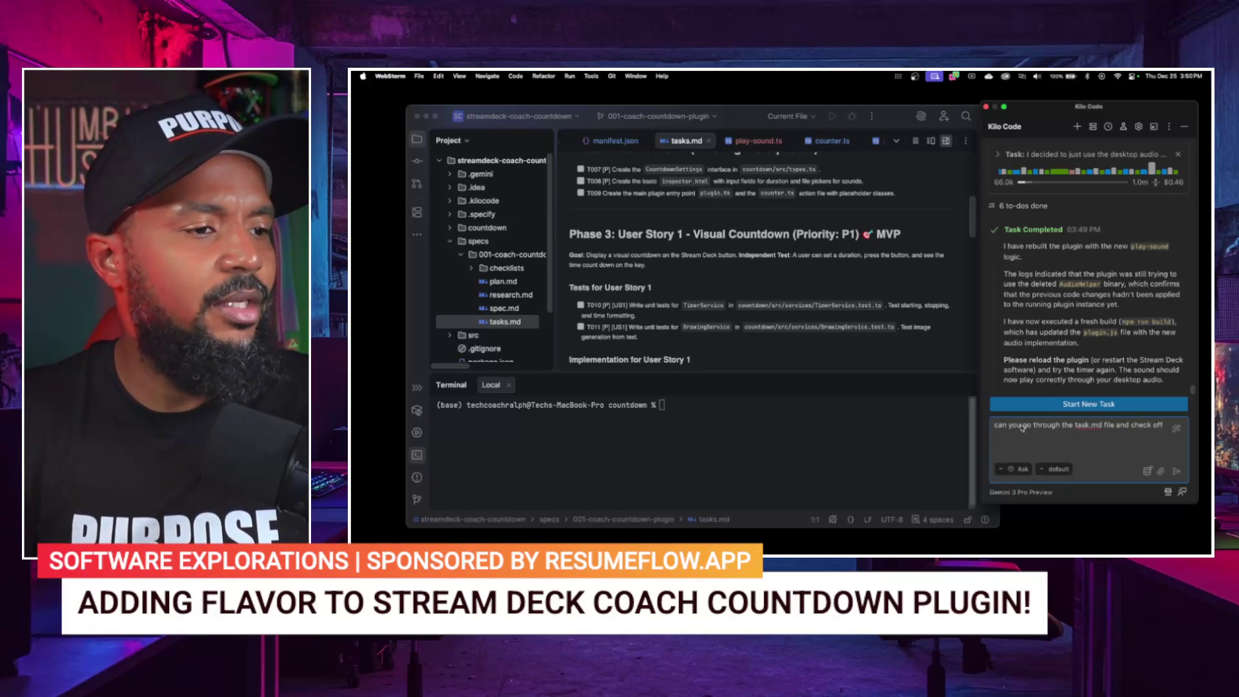
type(" everything that ha")
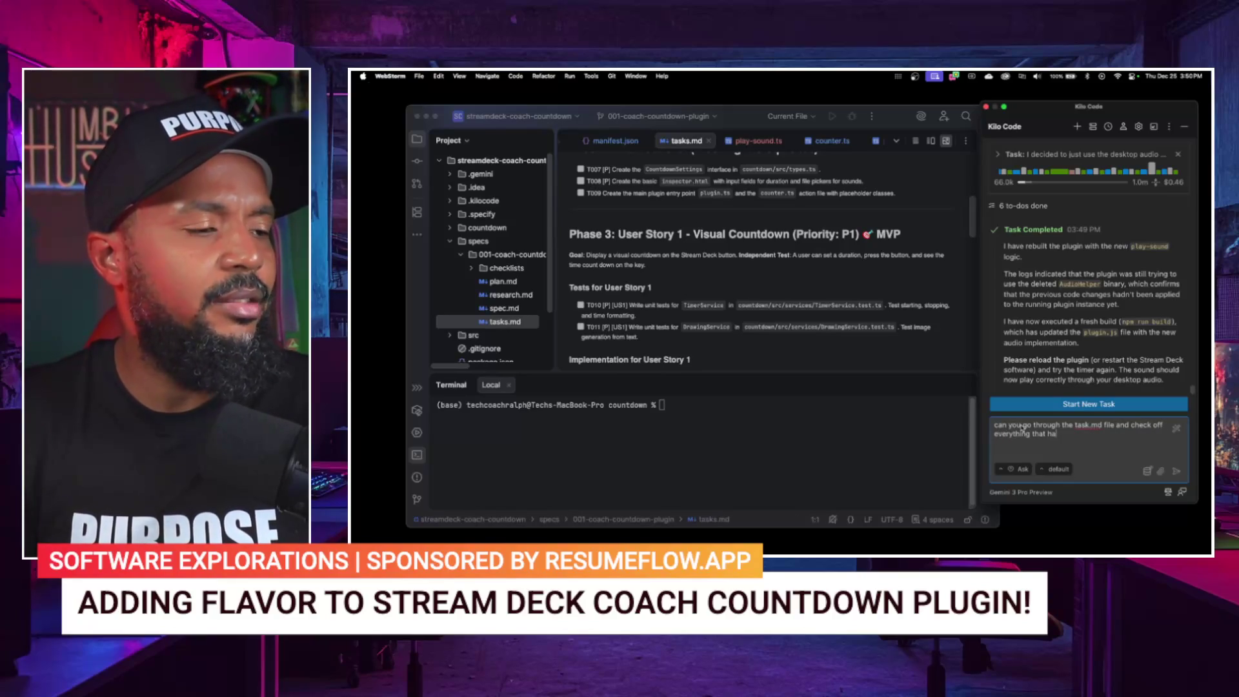
type("een completed already")
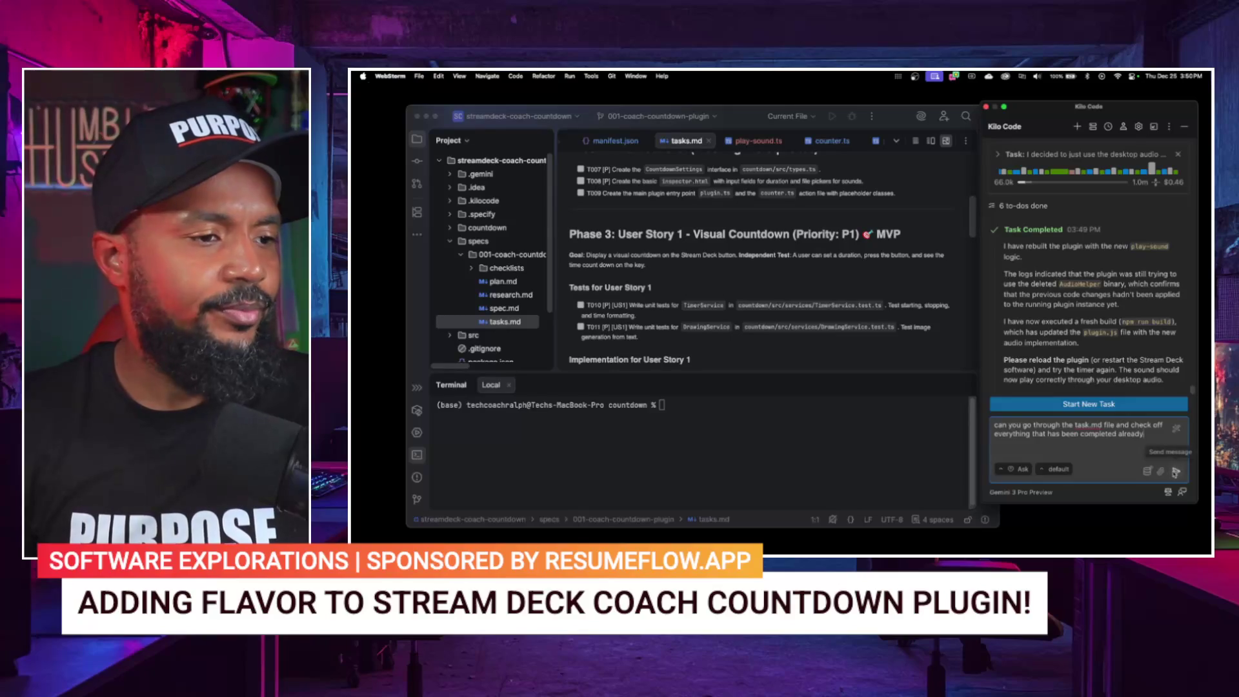
key("Return")
scroll(771, 262, "down", 5)
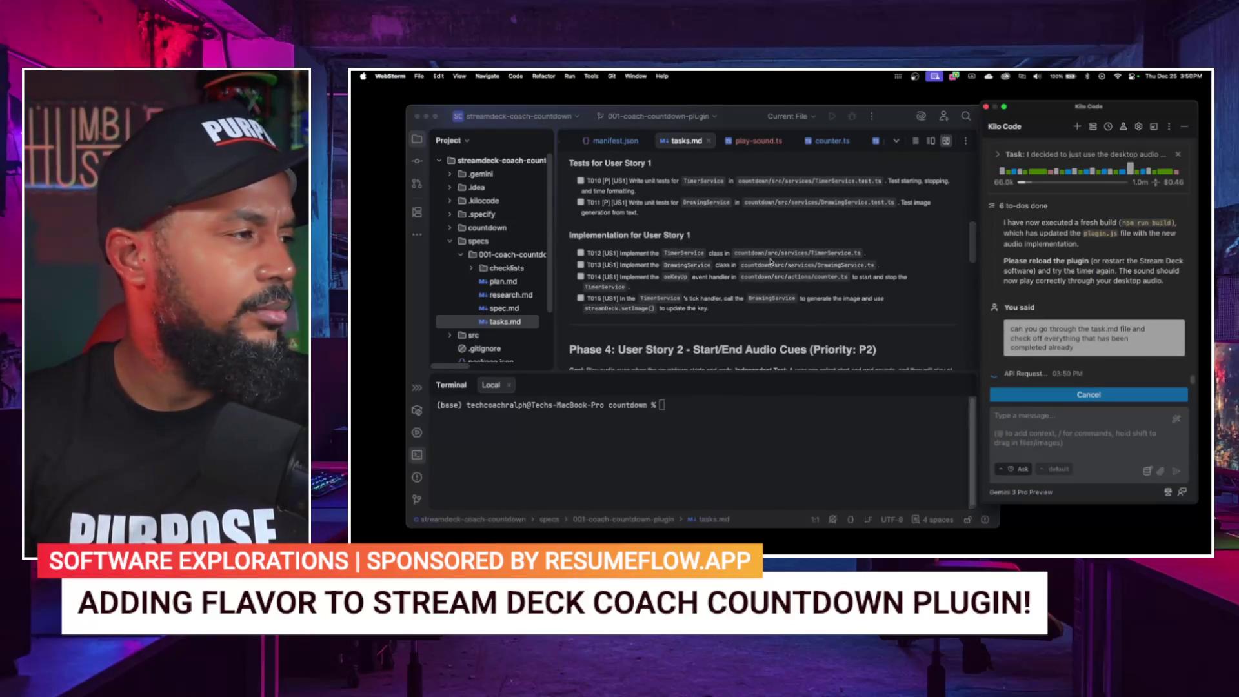
scroll(770, 262, "down", 7)
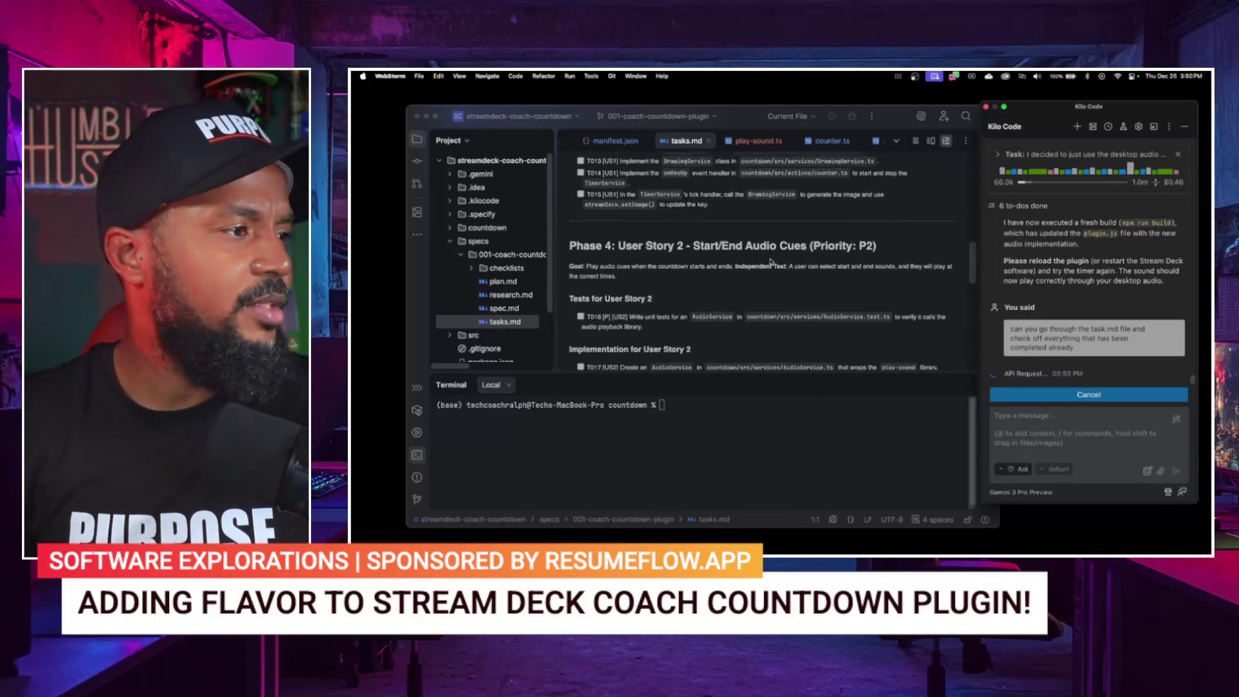
scroll(771, 261, "down", 10)
scroll(770, 262, "up", 6)
scroll(770, 262, "down", 2)
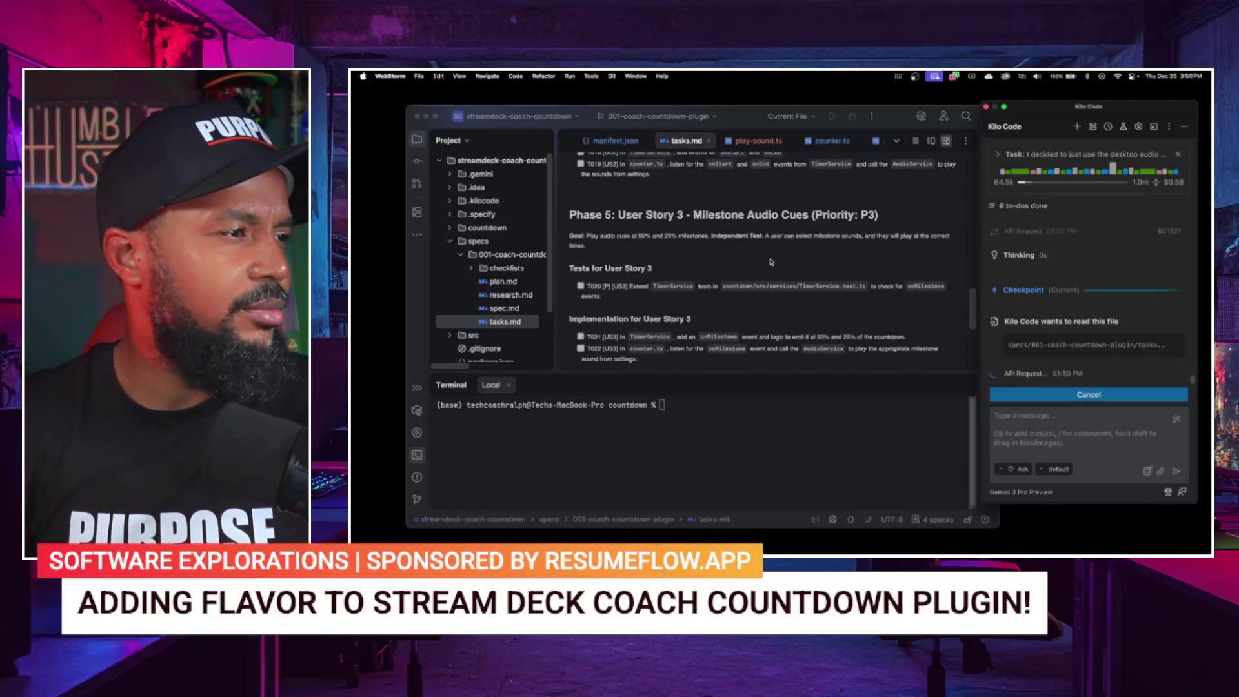
scroll(770, 261, "down", 5)
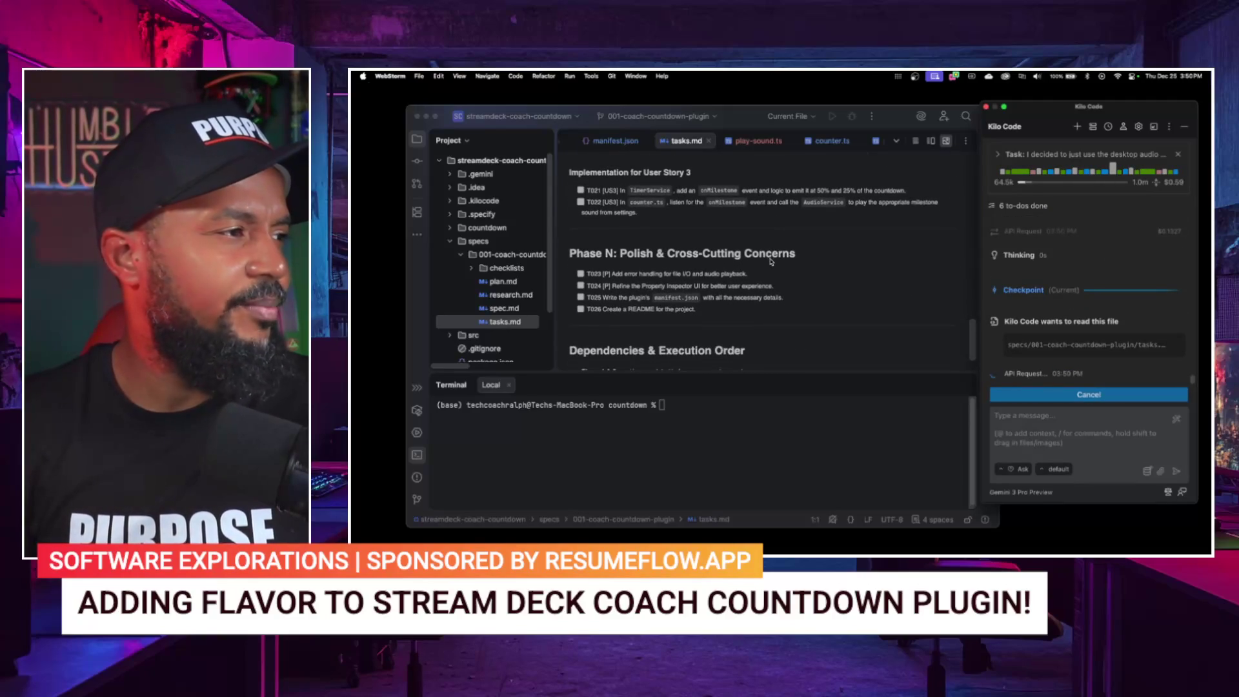
scroll(770, 261, "down", 2)
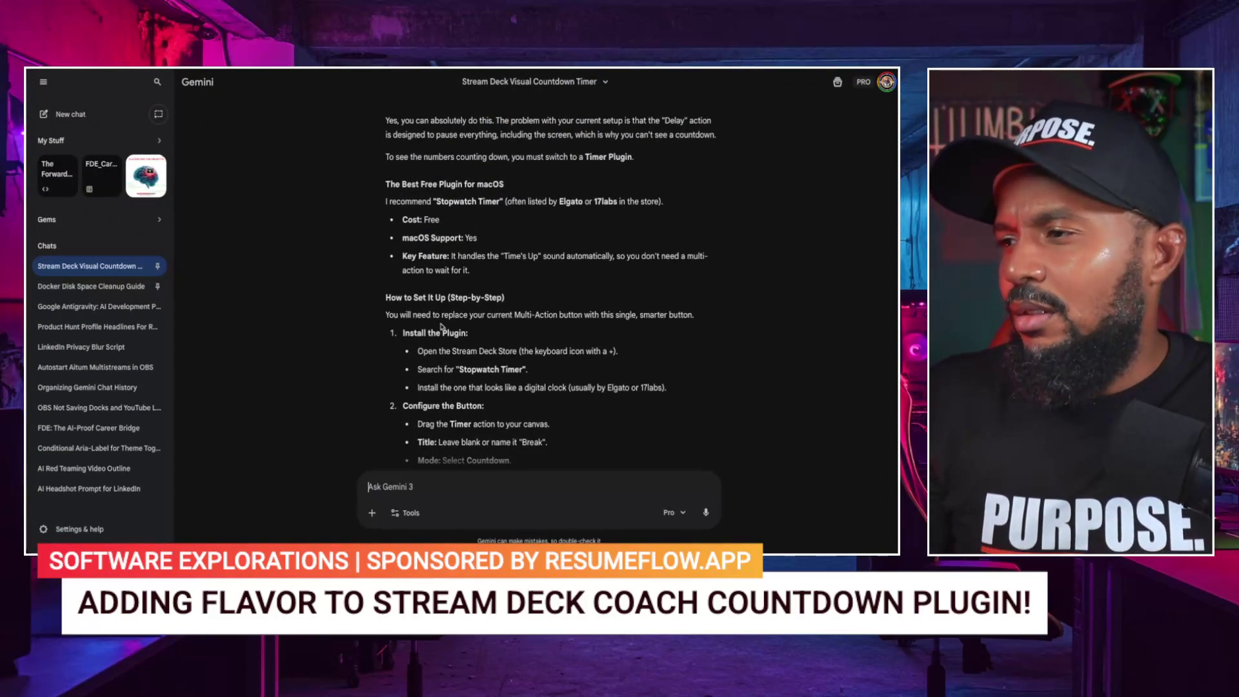
Step: Scroll through the Stream Deck Visual Countdown Timer chat's earlier advice on canvas rendering and local audio
scroll(426, 313, "down", 5)
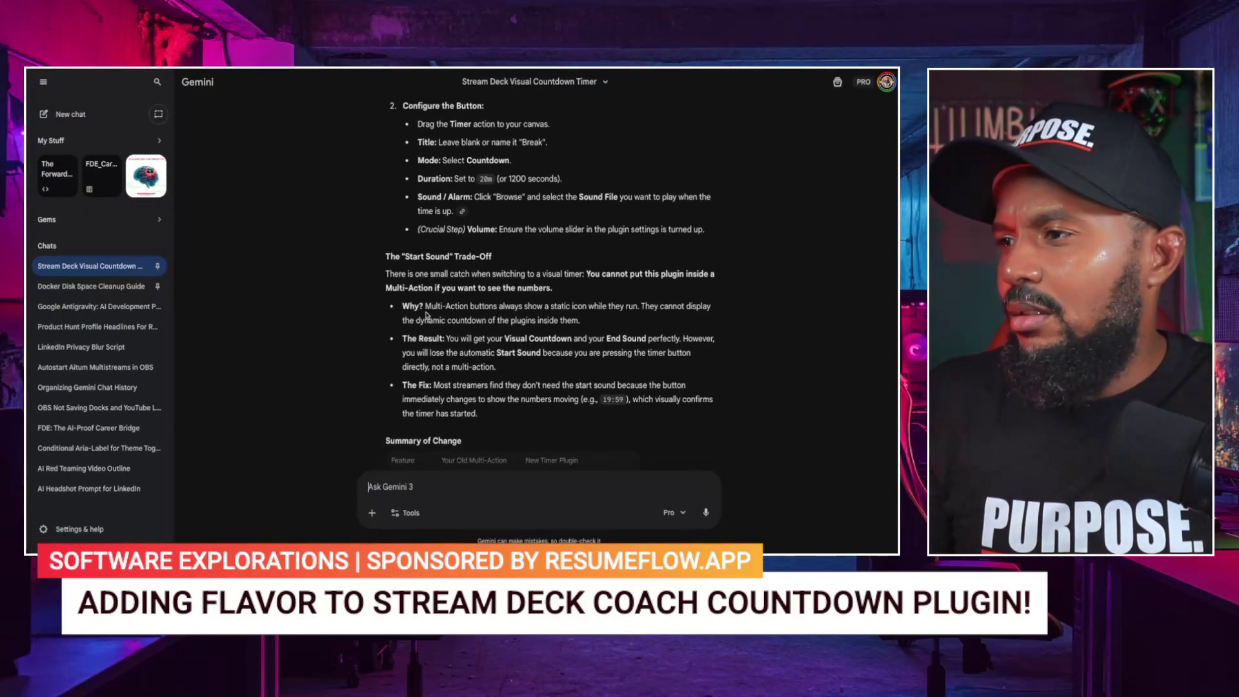
scroll(426, 314, "down", 5)
scroll(425, 315, "down", 1)
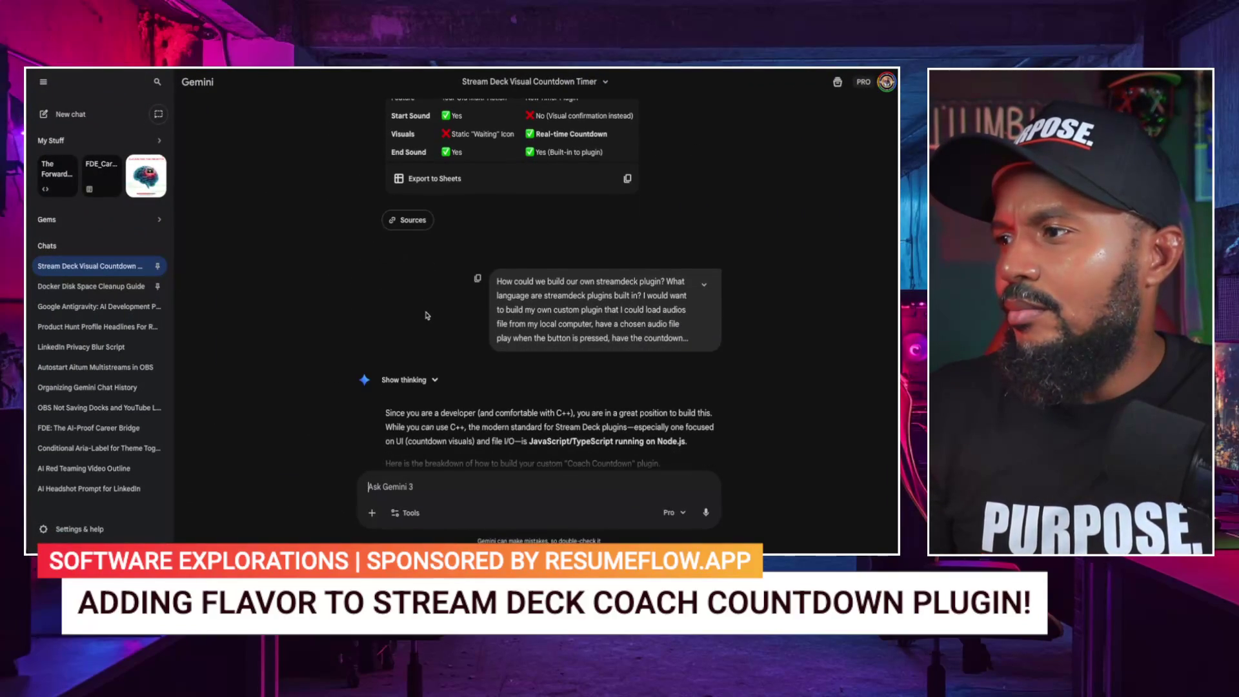
scroll(426, 316, "down", 5)
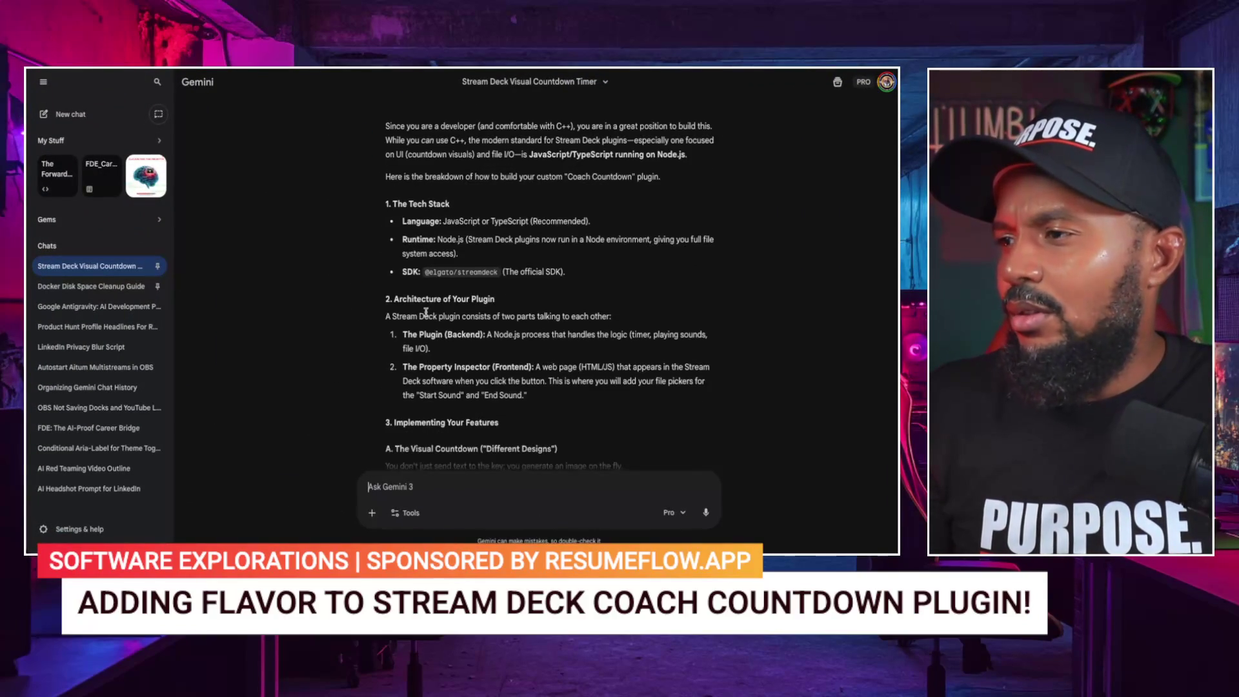
scroll(426, 313, "down", 4)
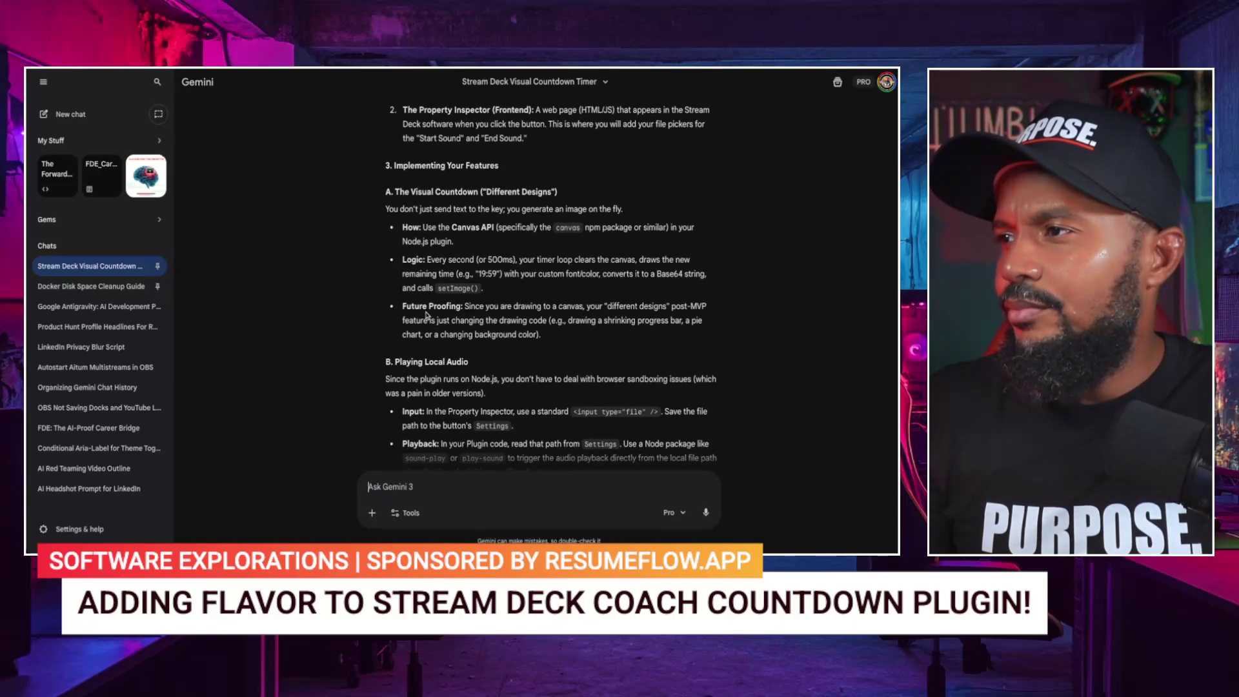
scroll(426, 314, "down", 1)
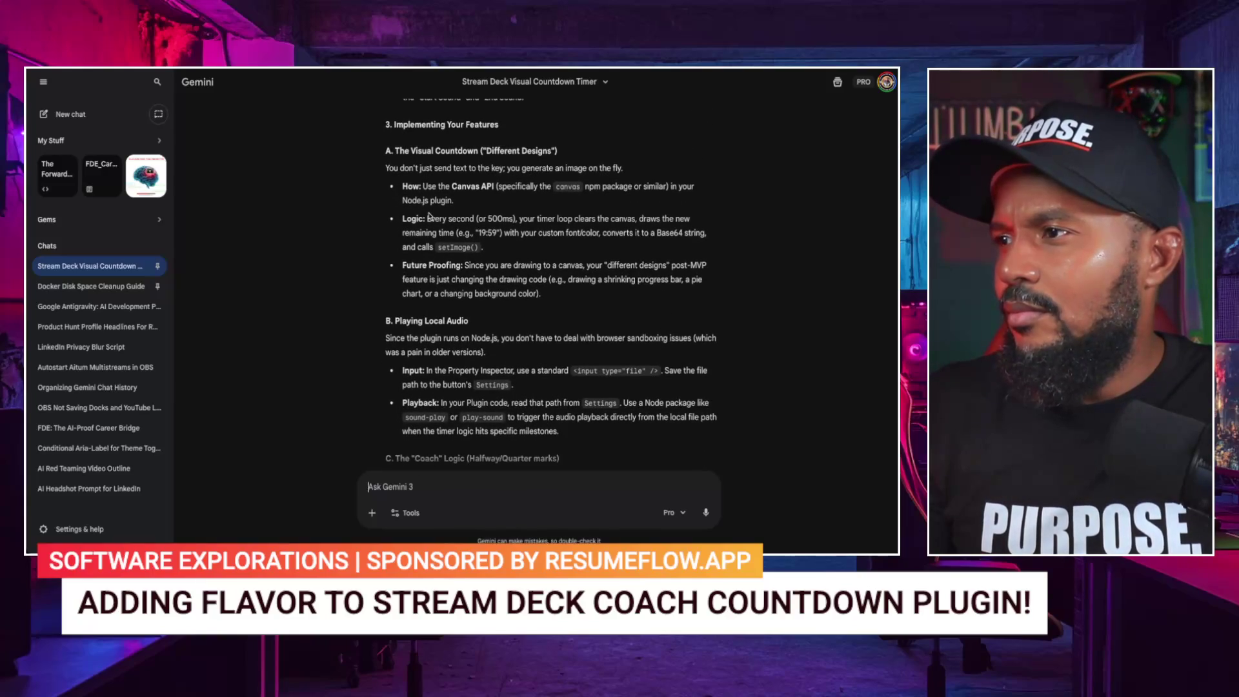
scroll(428, 215, "down", 2)
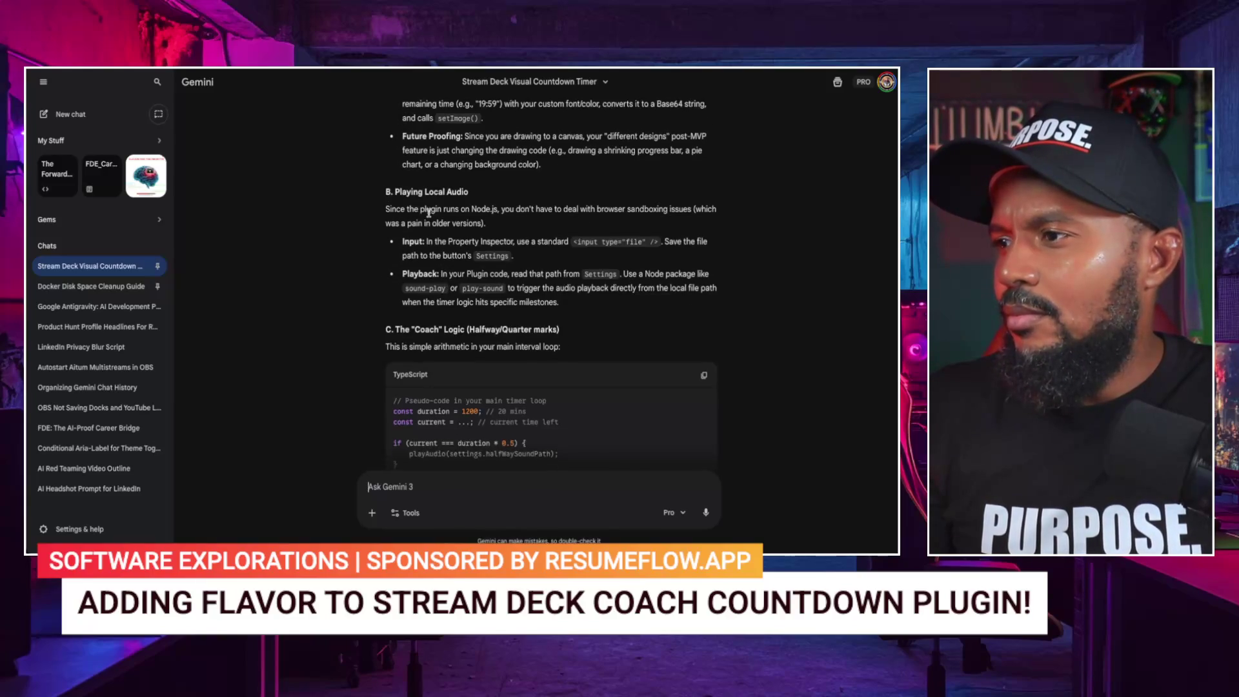
scroll(428, 213, "down", 4)
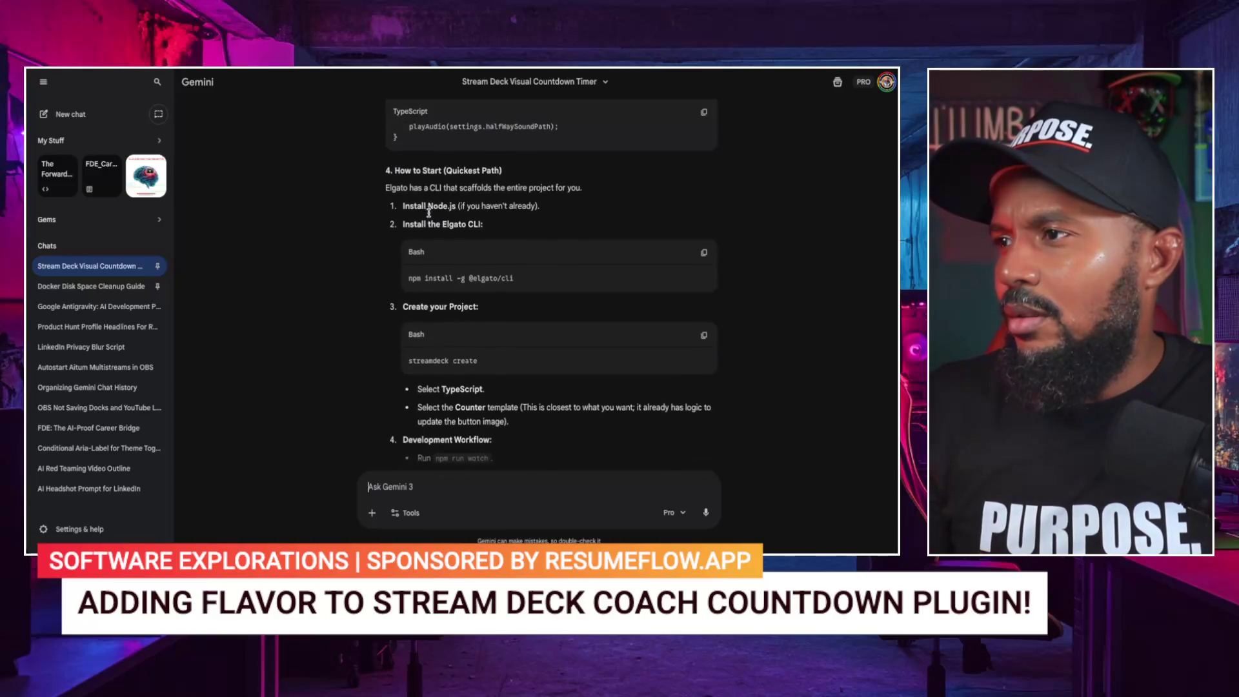
scroll(428, 213, "down", 3)
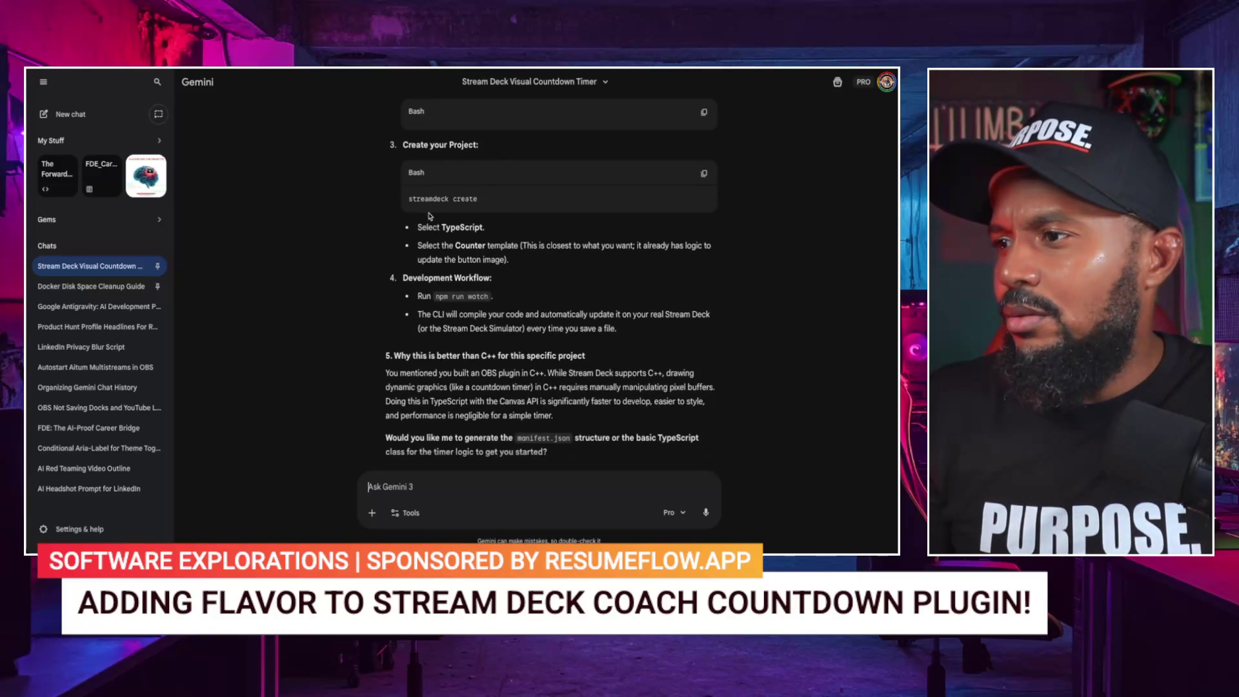
scroll(429, 215, "down", 4)
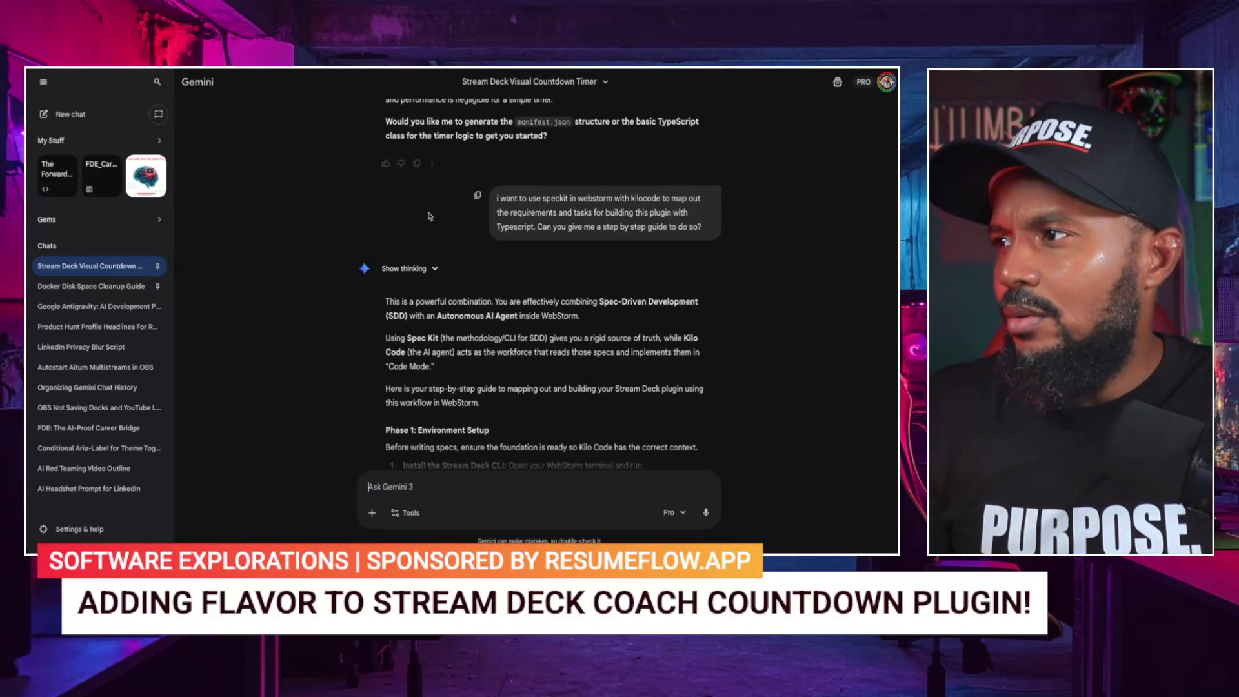
scroll(430, 216, "down", 4)
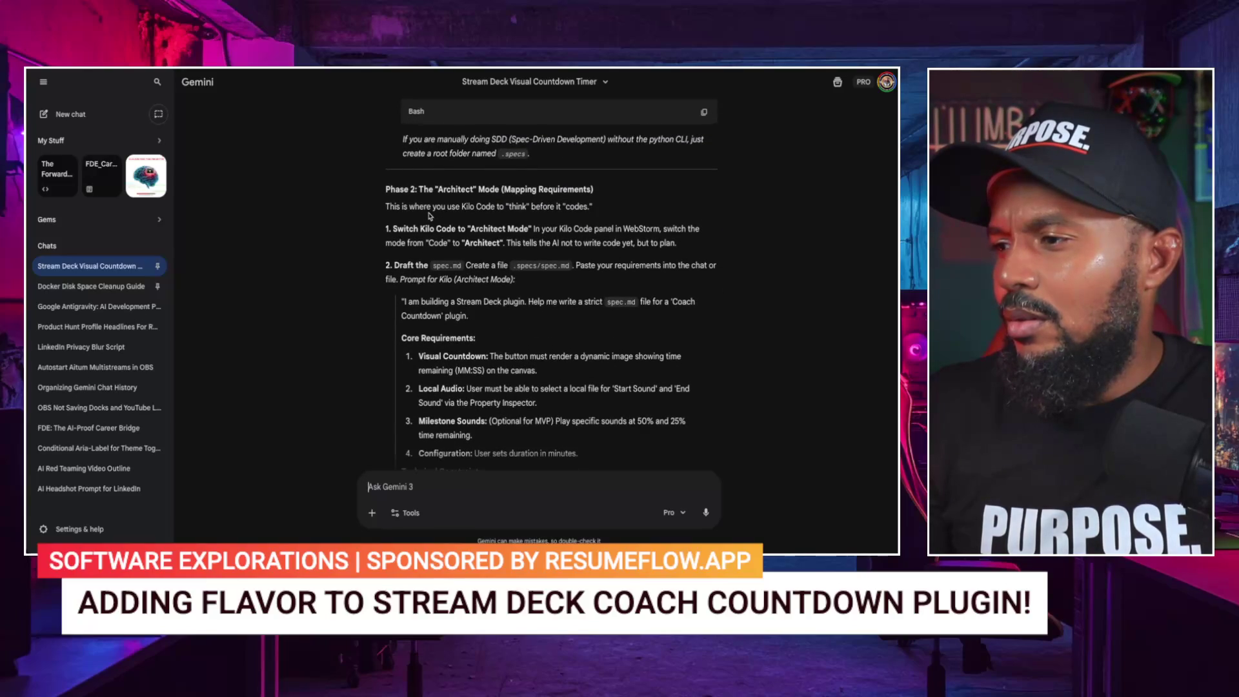
scroll(431, 216, "up", 5)
scroll(429, 215, "up", 1)
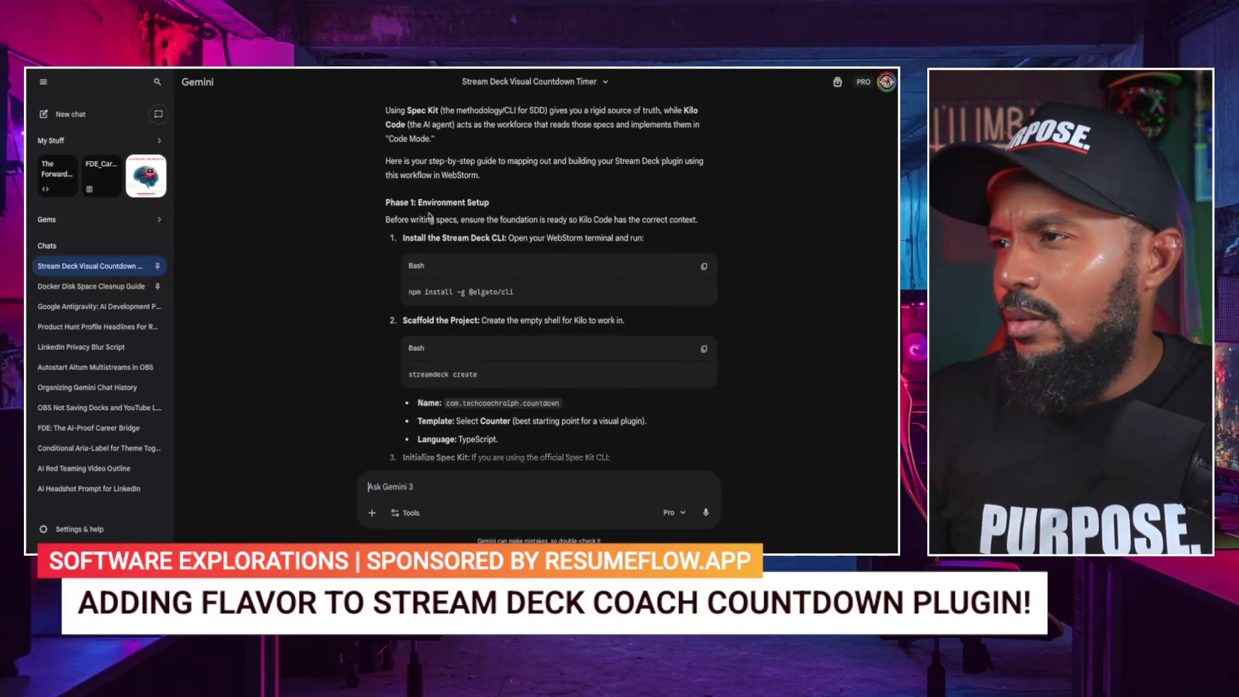
scroll(429, 213, "up", 6)
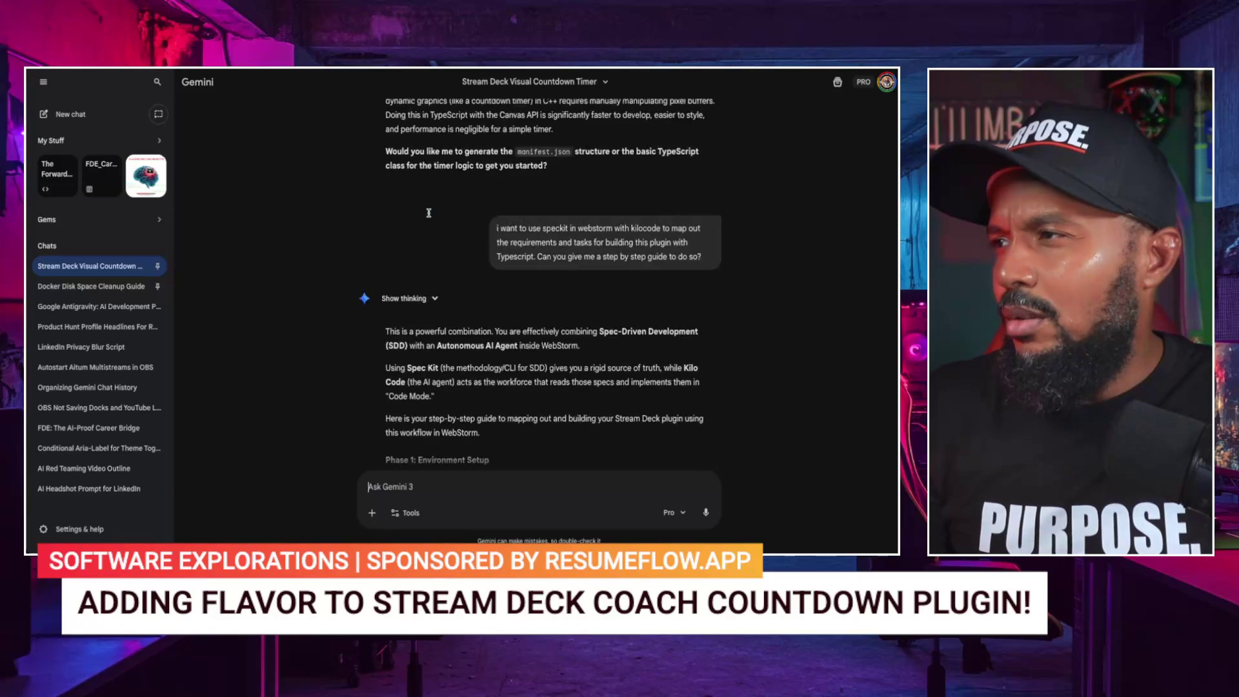
scroll(429, 213, "up", 2)
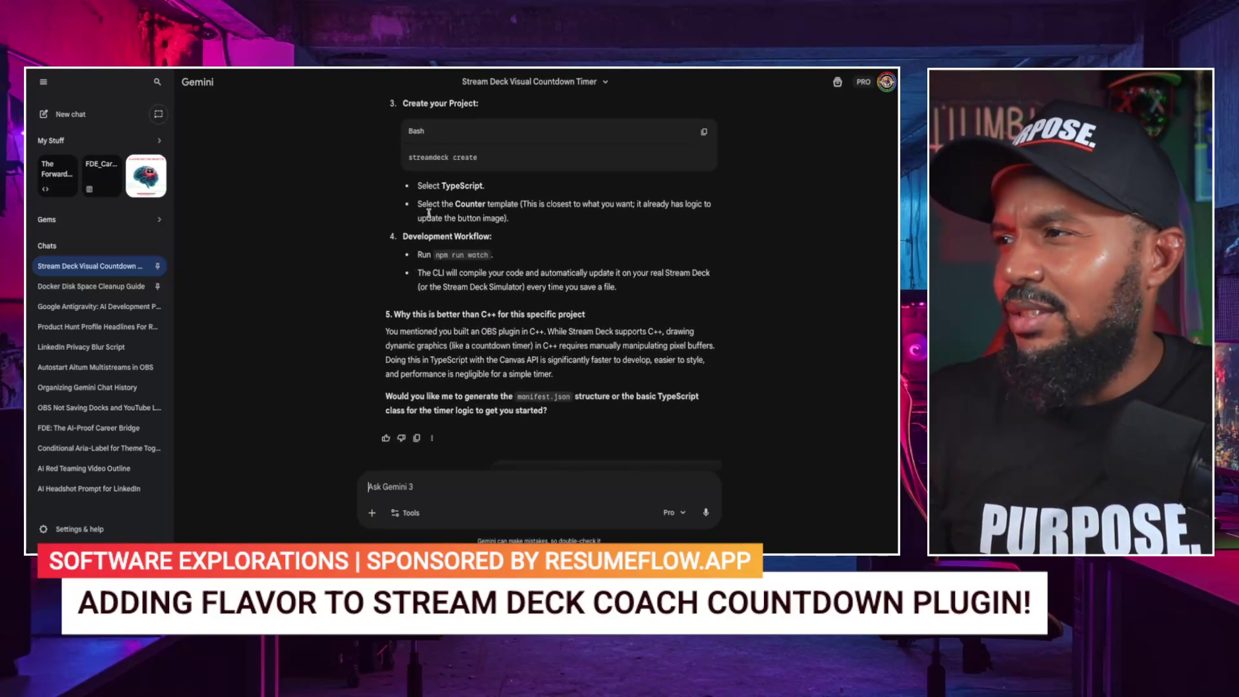
scroll(429, 216, "up", 3)
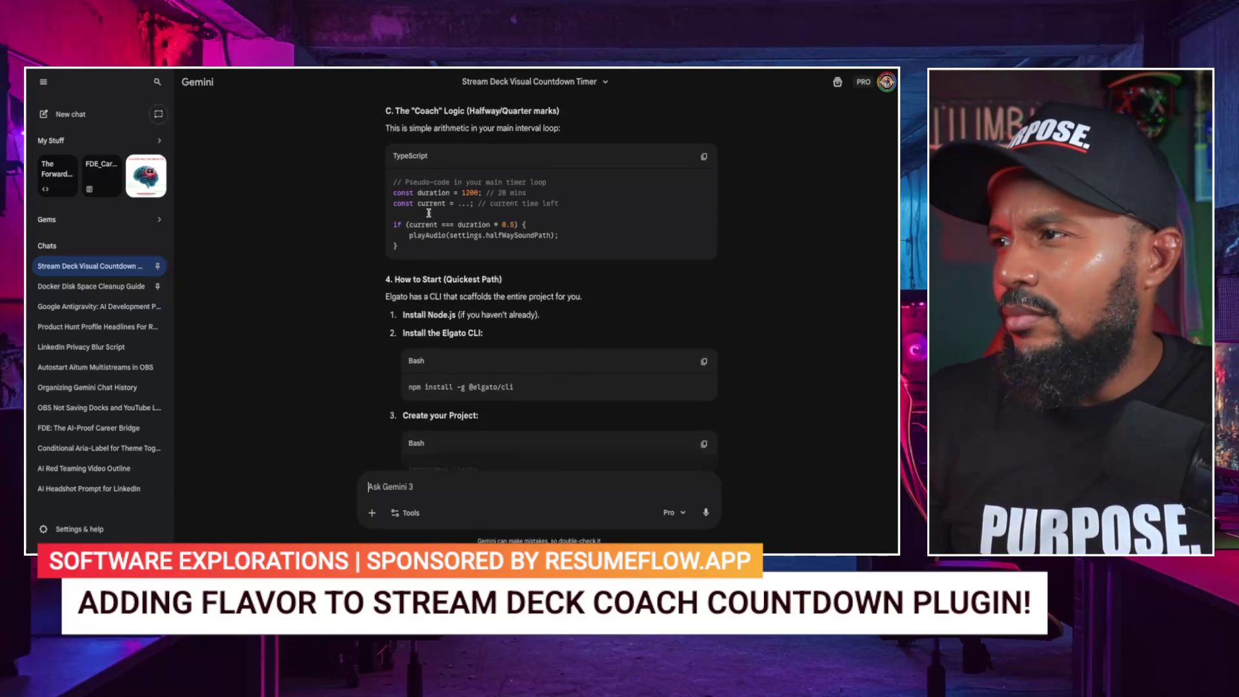
scroll(429, 216, "up", 5)
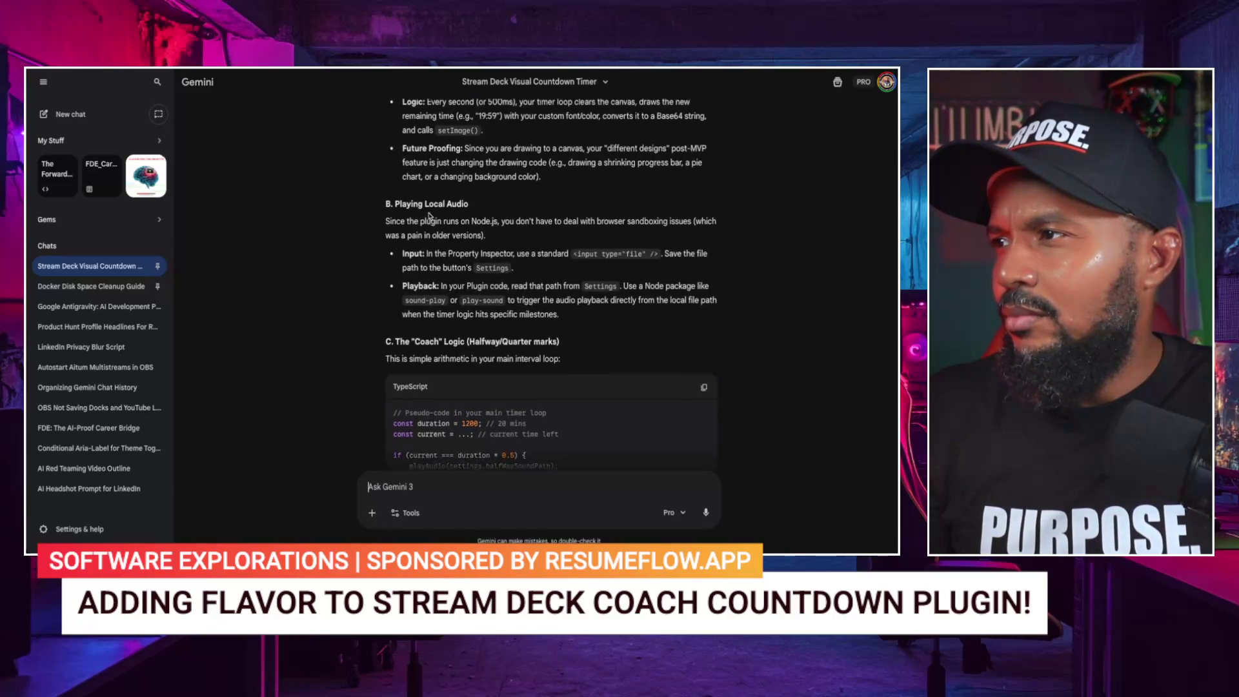
scroll(429, 213, "up", 2)
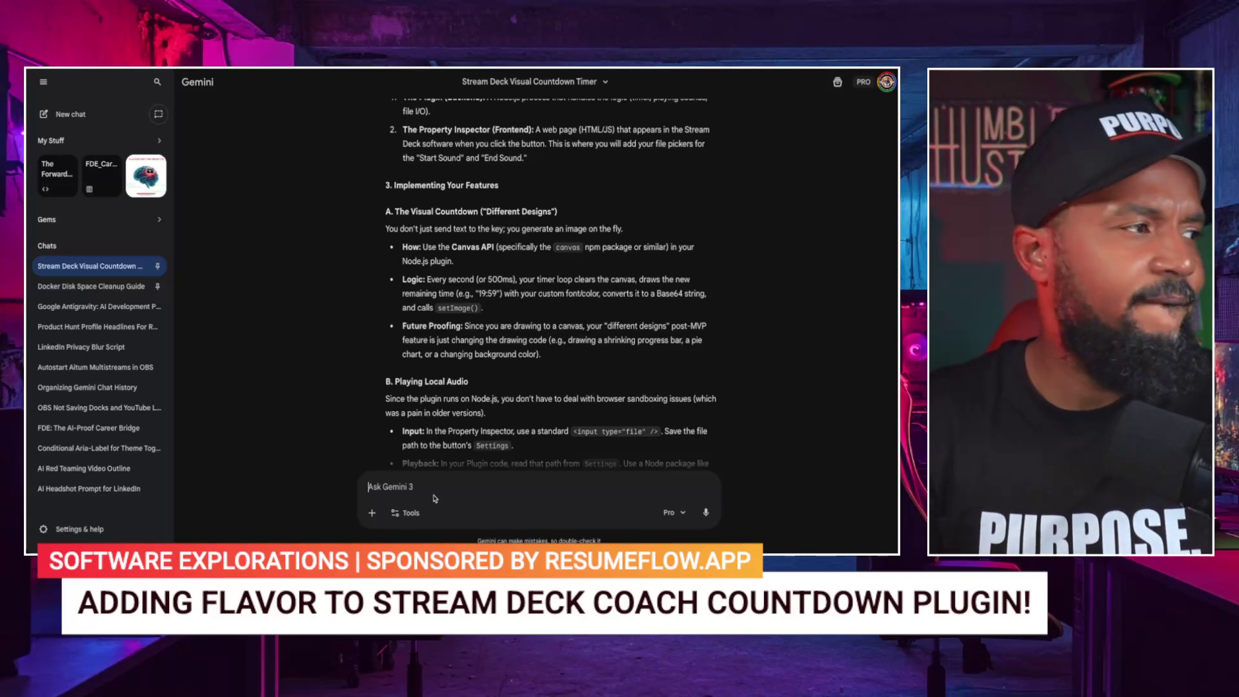
Step: Ask Gemini 'how can we get cool designs for the countdown on the buttons'
type("how can ")
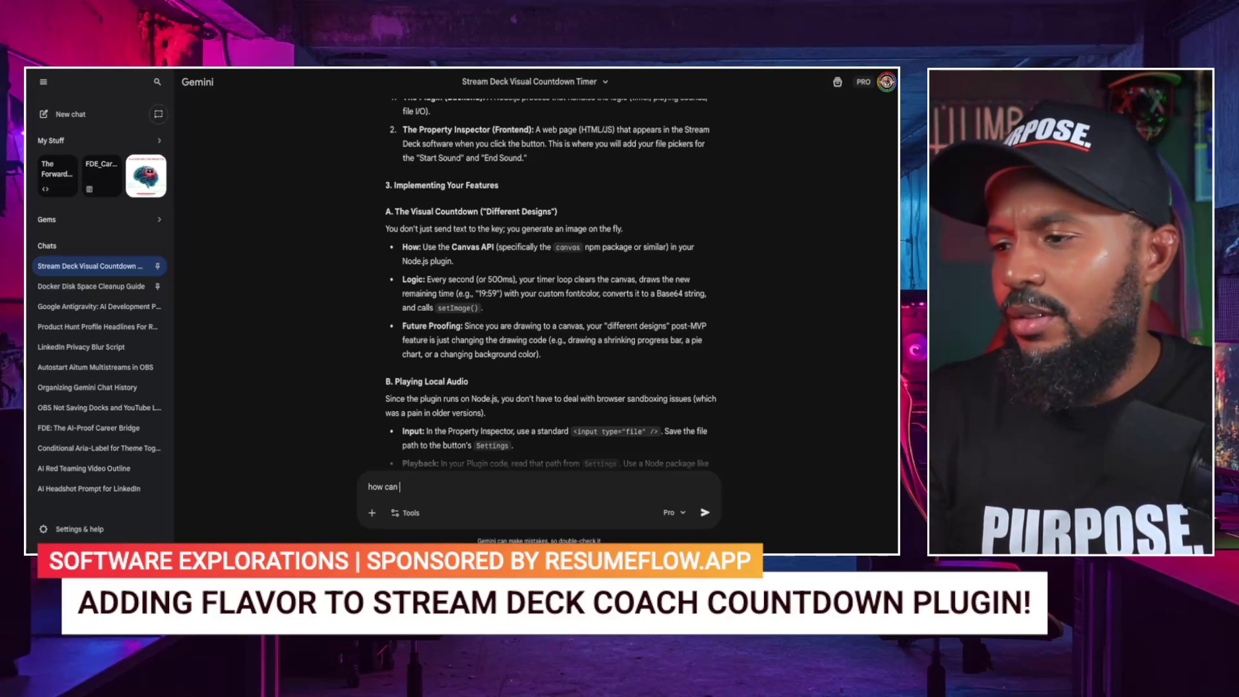
type("we")
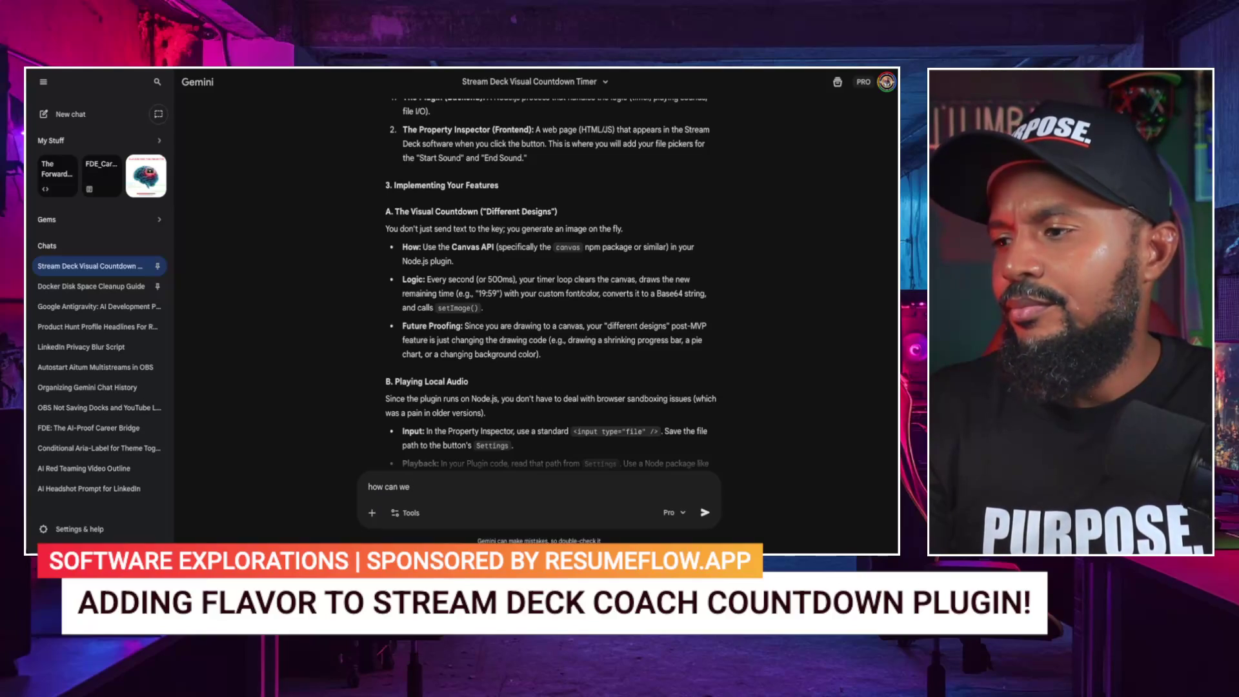
type(" get co")
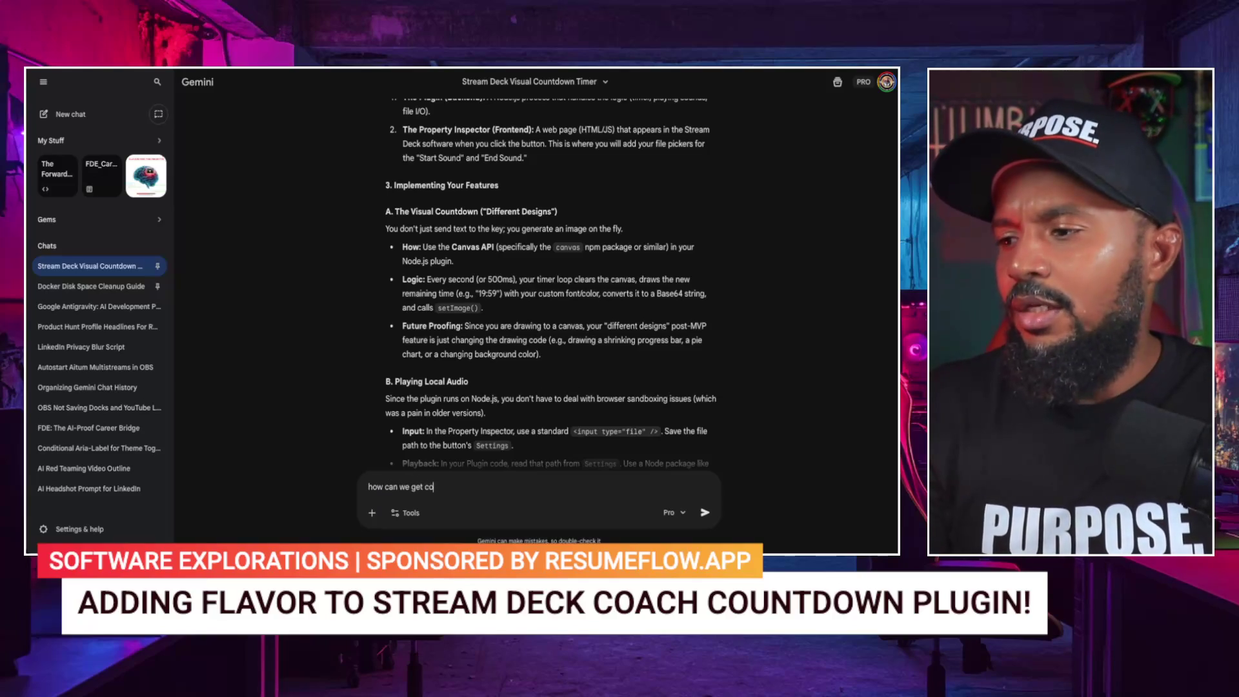
type("ol designs f")
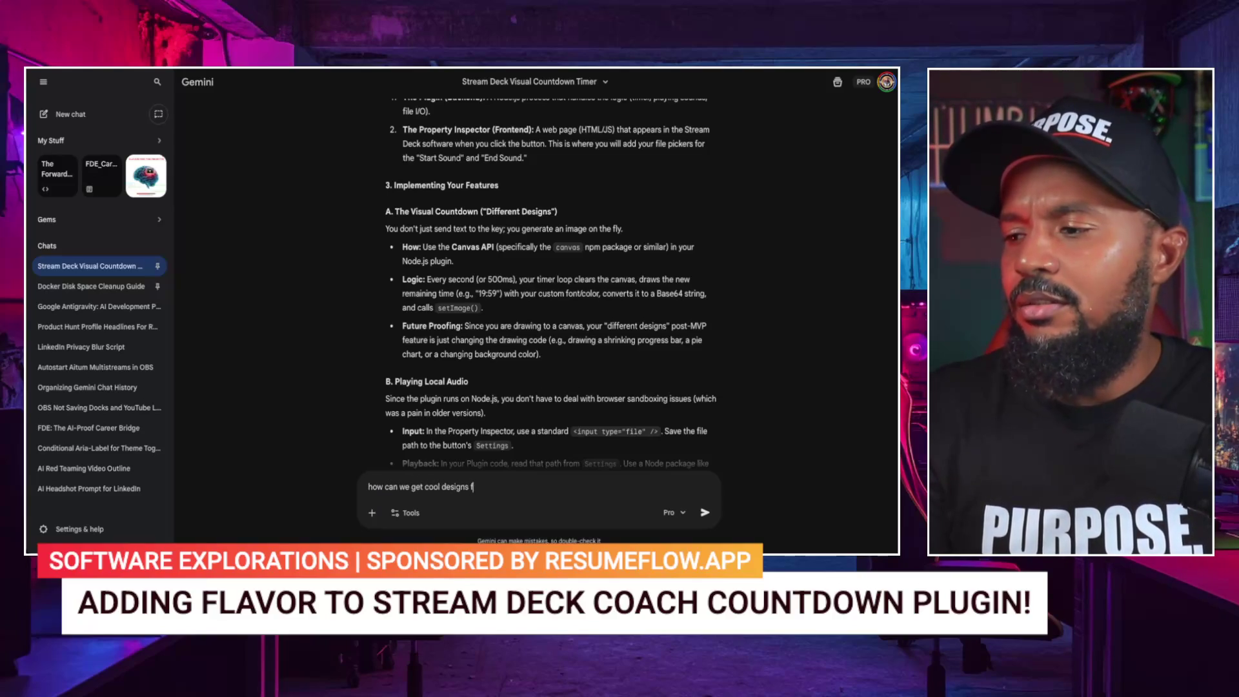
type("or the")
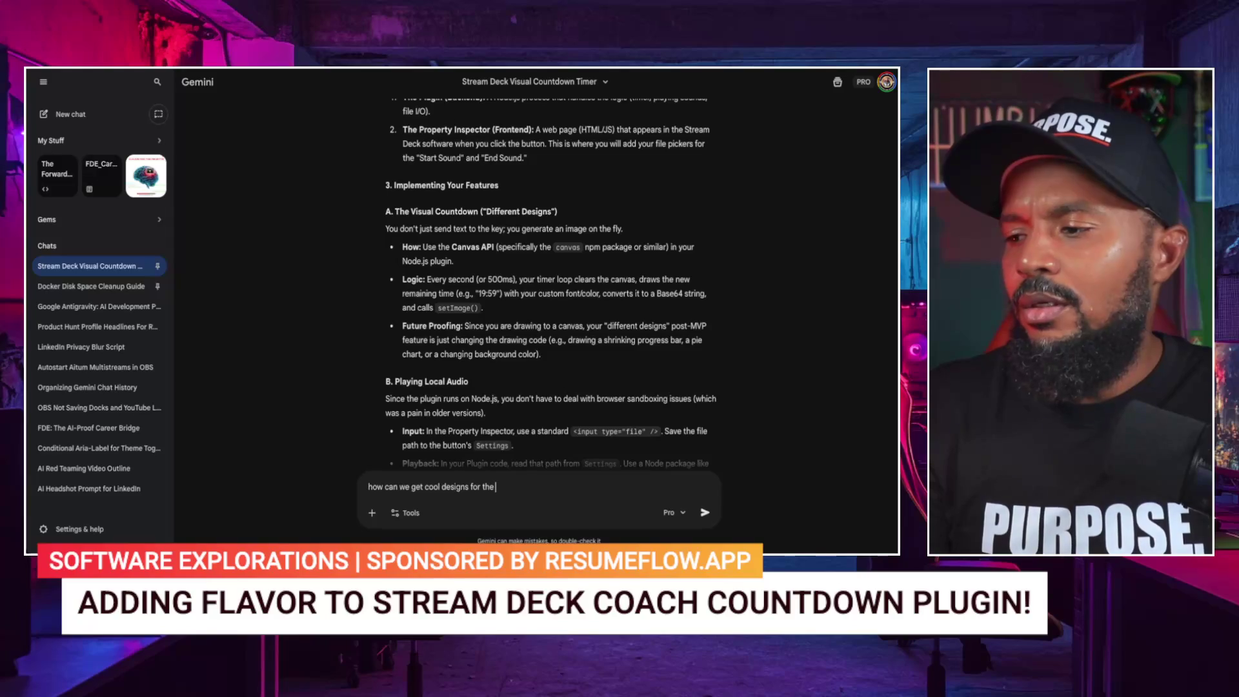
type(" countdown on the buttons?")
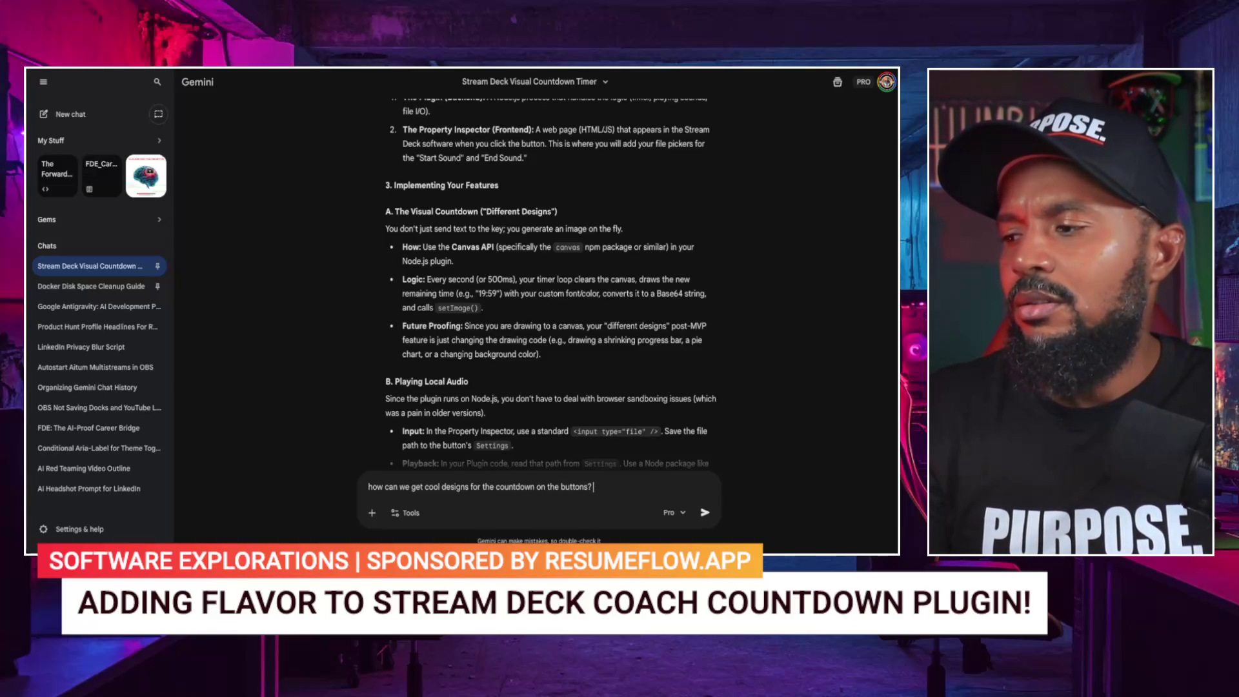
key("Return")
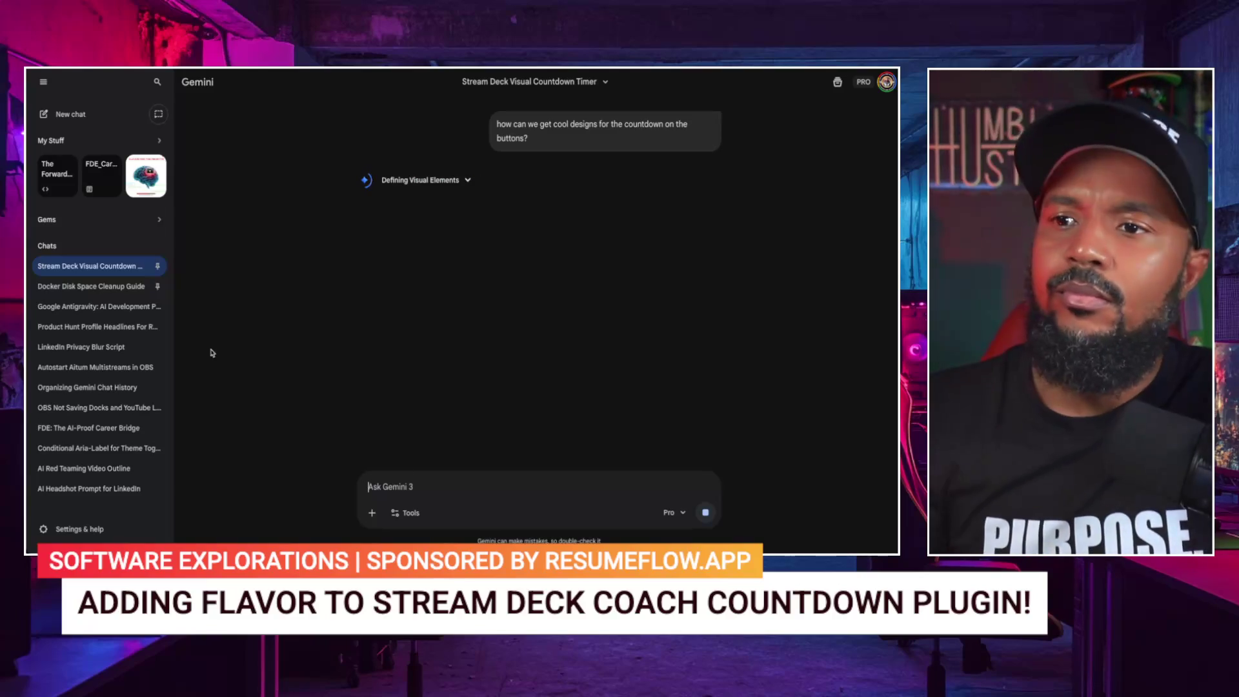
Step: Collapse the chat sidebar and read the Progress Ring, Panic Mode and Theme Overlay designs with their TypeScript code
left_click(44, 82)
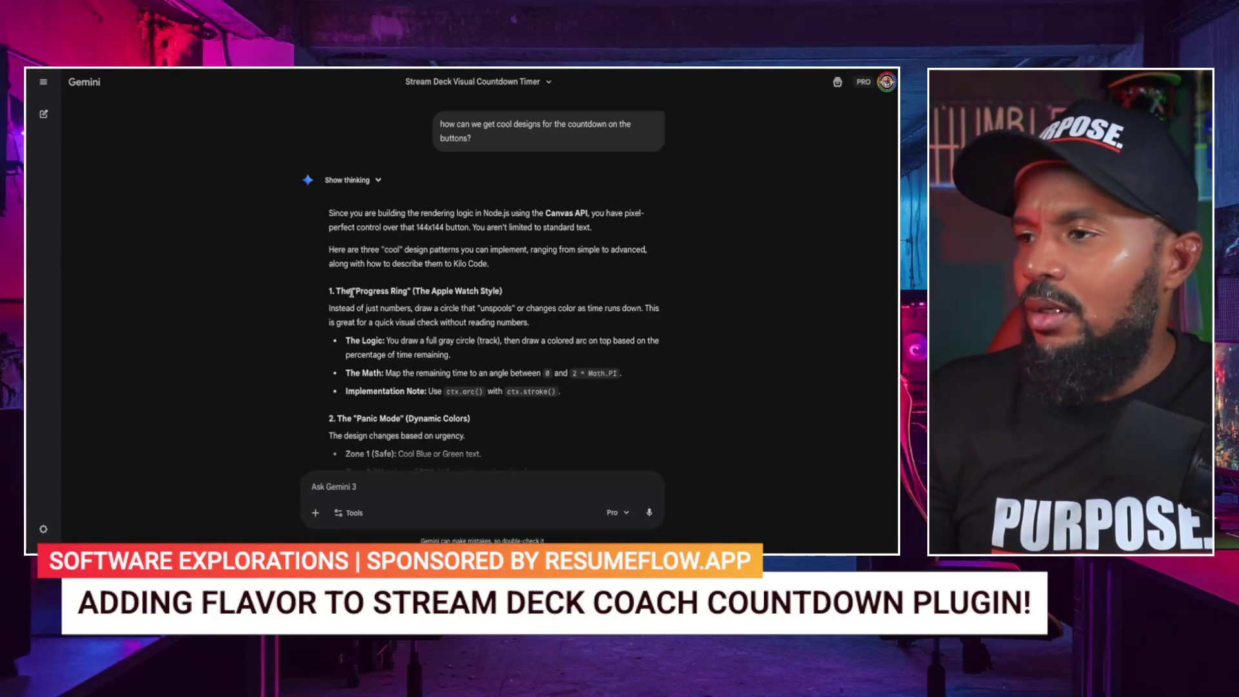
scroll(404, 349, "down", 1)
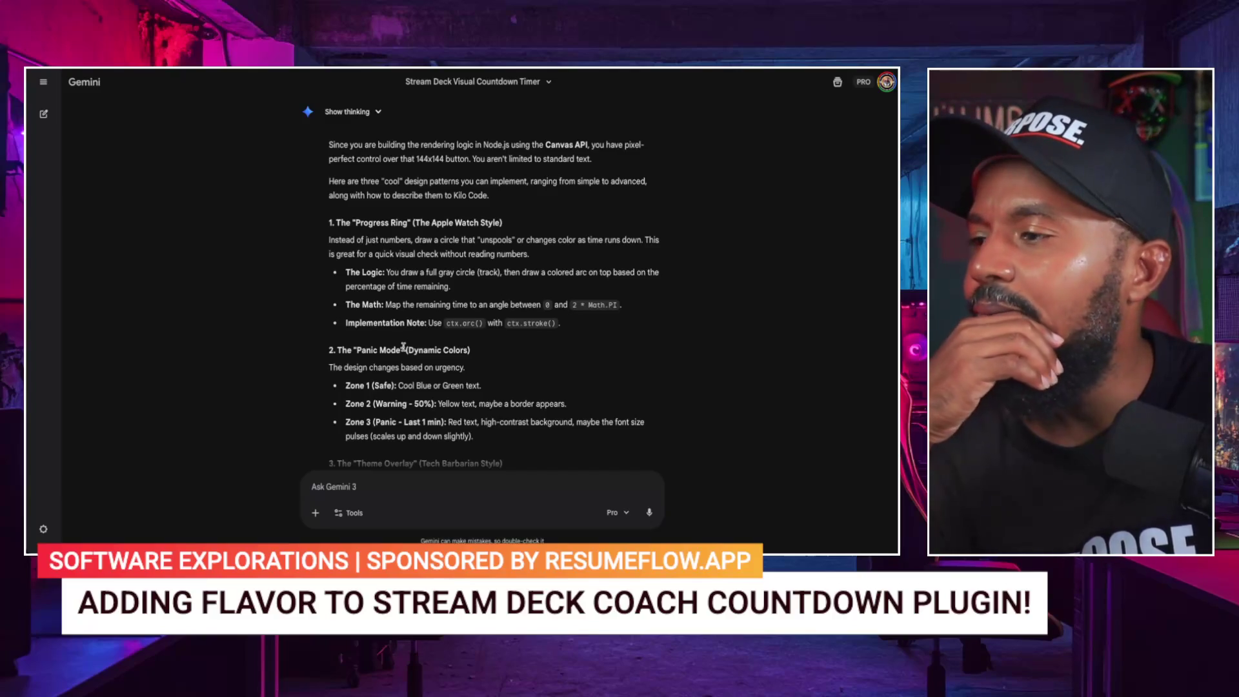
scroll(405, 355, "down", 2)
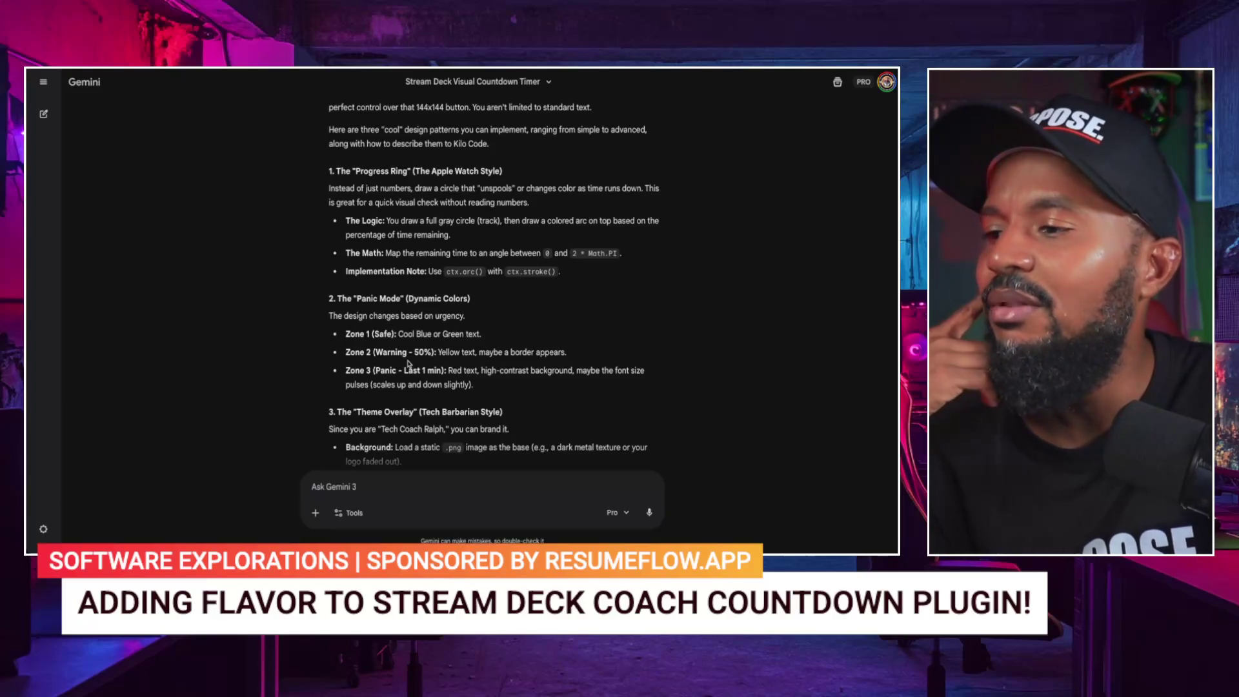
scroll(408, 365, "down", 1)
scroll(408, 365, "down", 1)
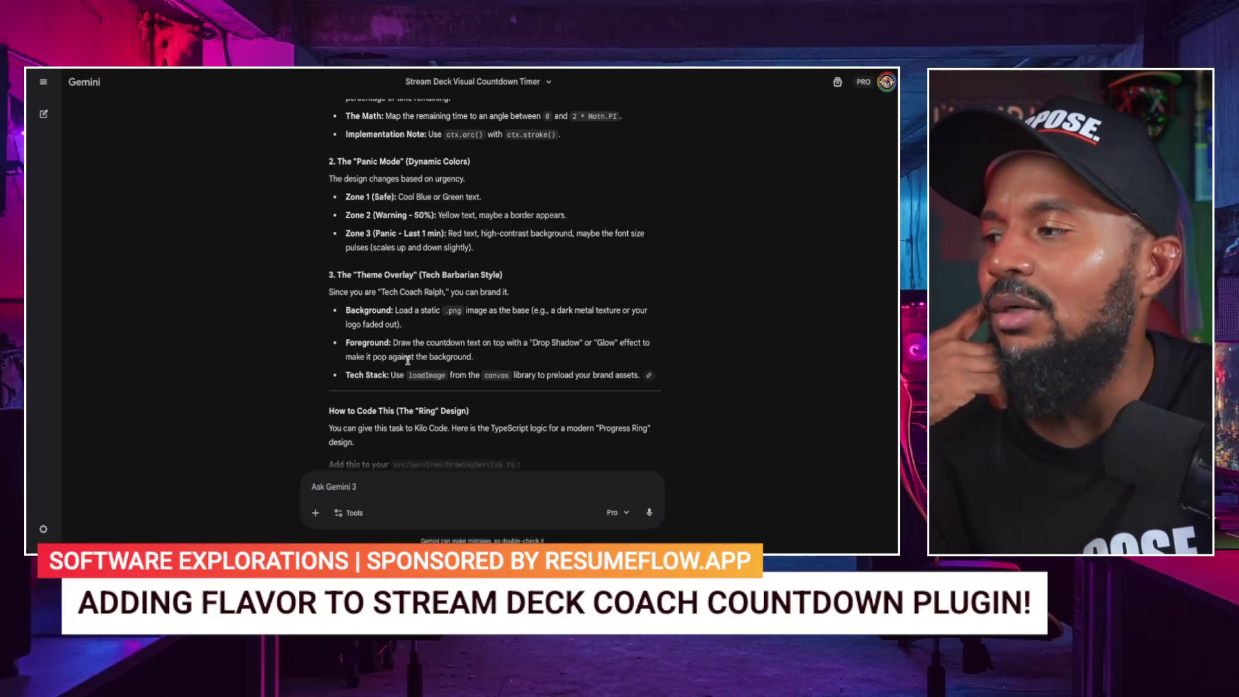
scroll(408, 361, "down", 1)
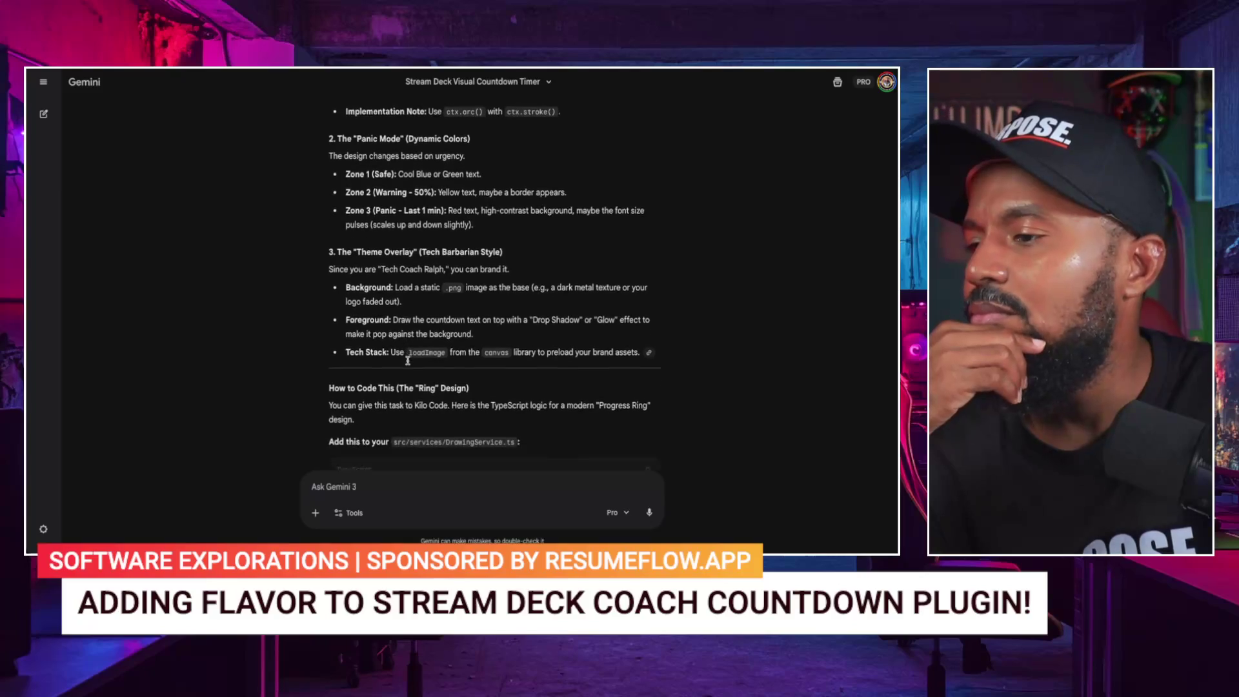
scroll(408, 363, "down", 5)
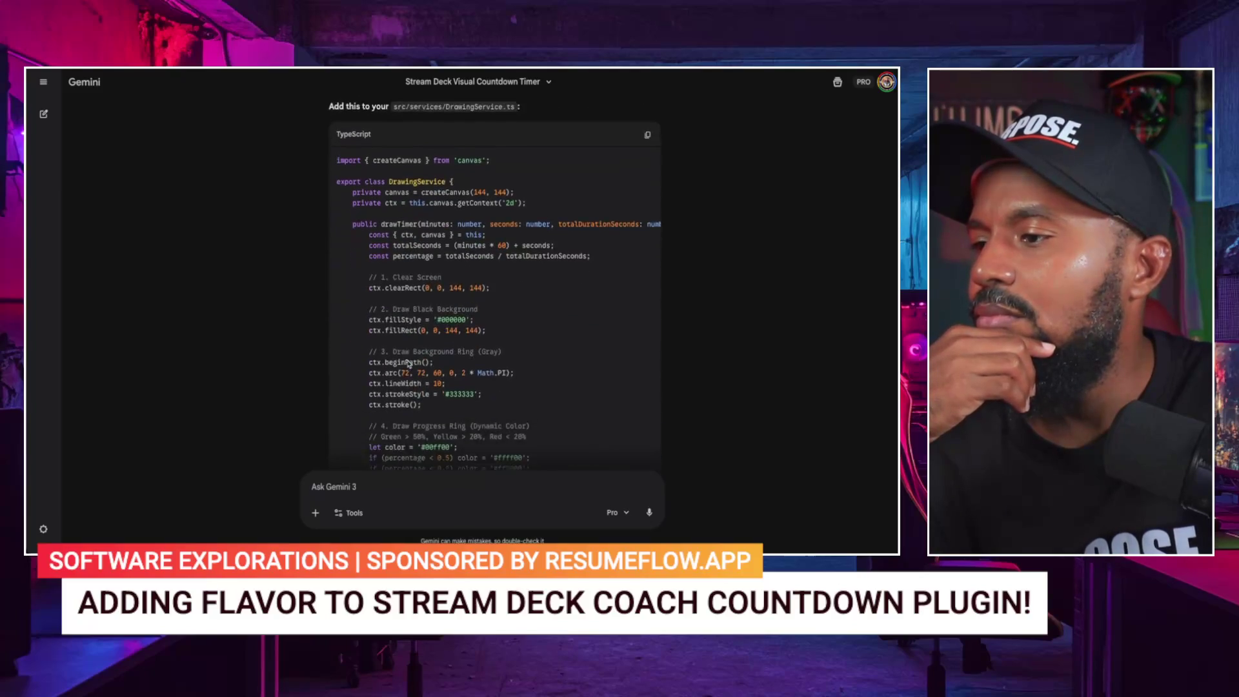
scroll(408, 362, "down", 6)
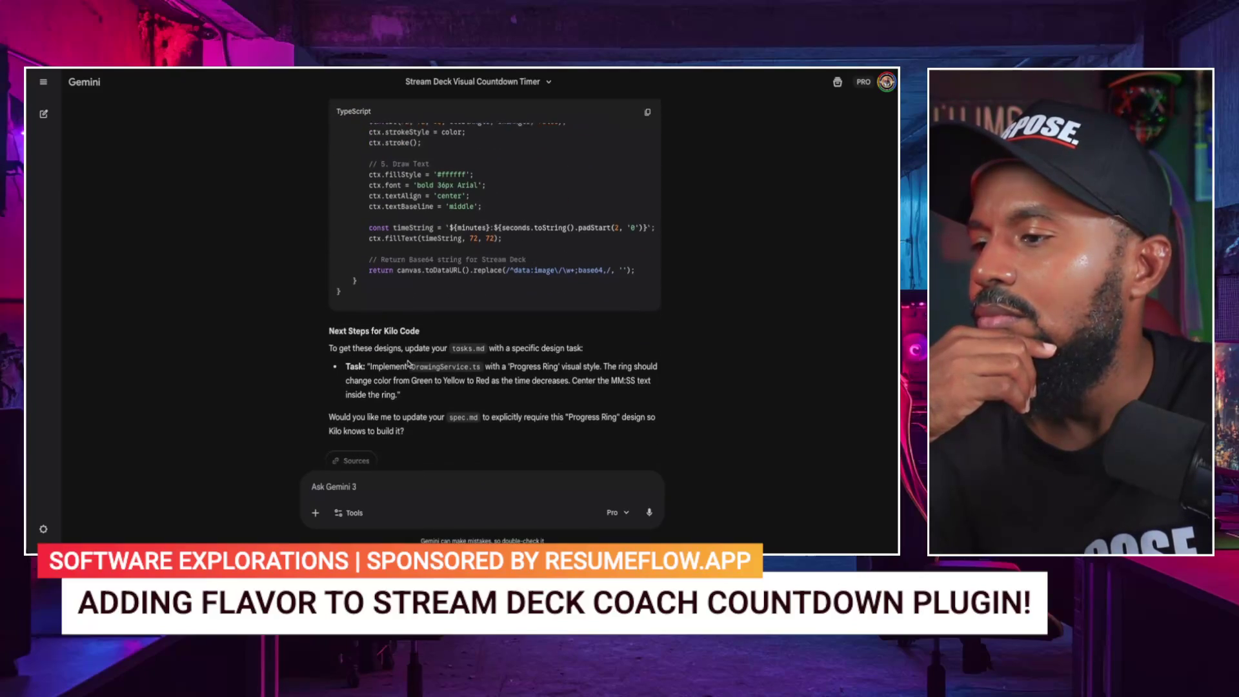
scroll(408, 363, "up", 20)
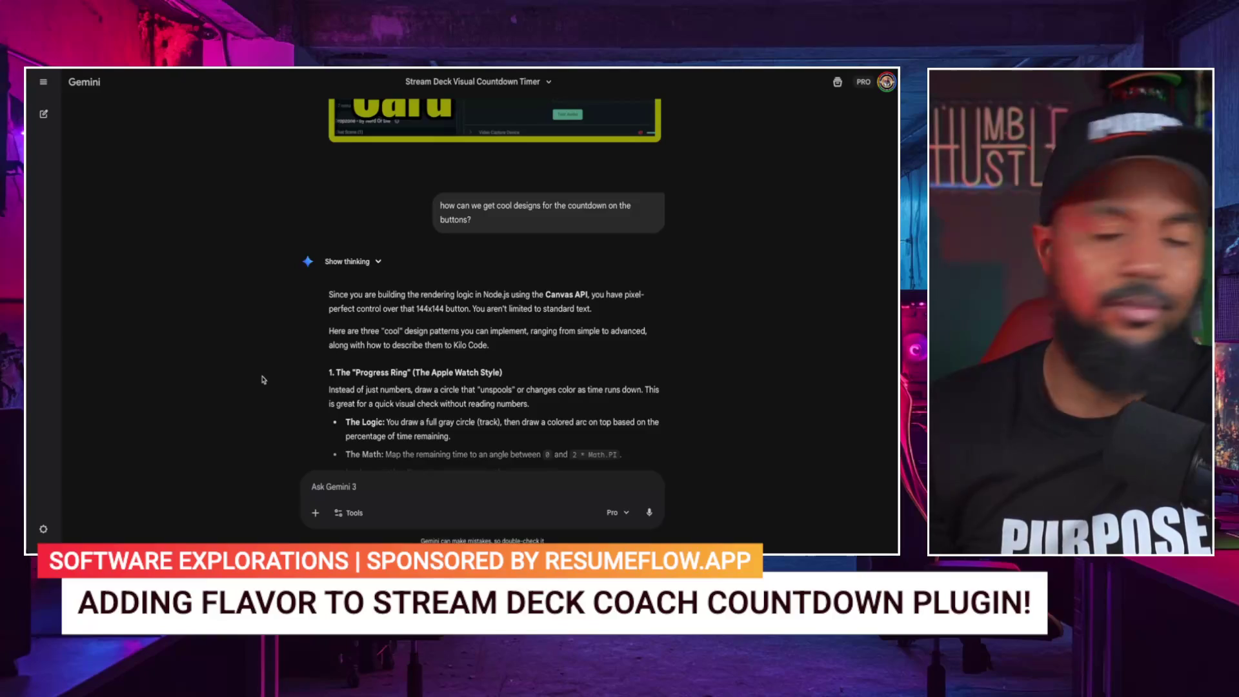
scroll(479, 386, "down", 2)
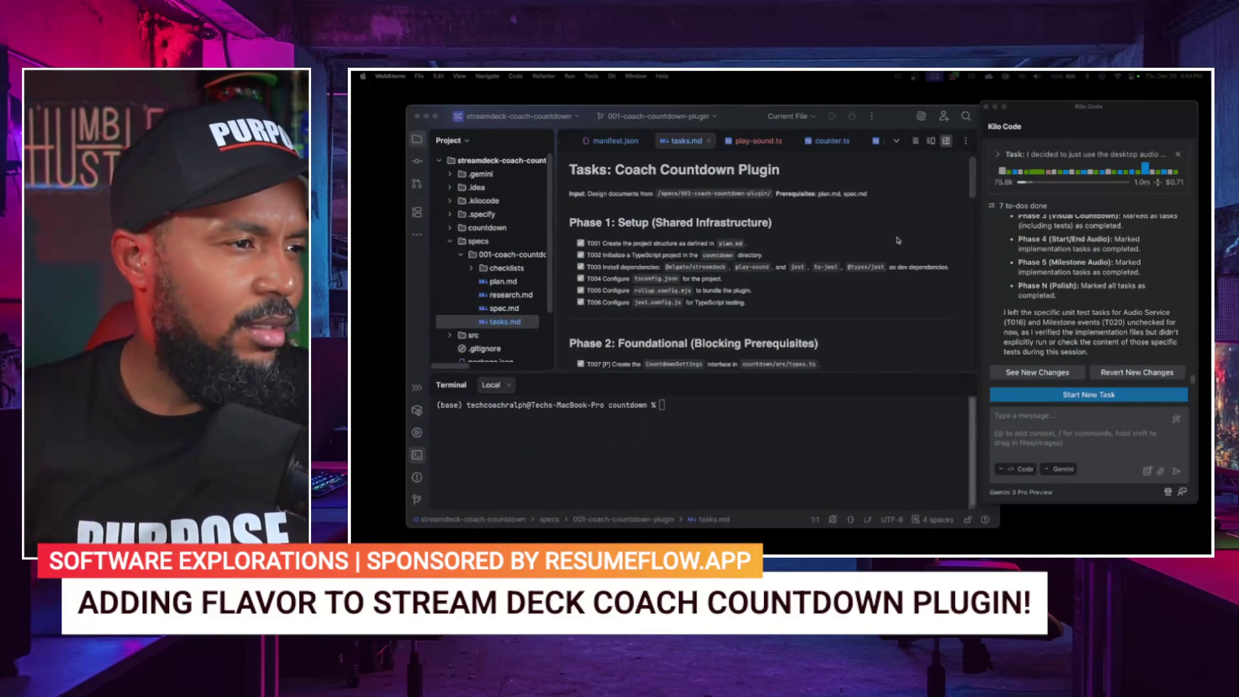
Step: Read Kilo Code's task summary and the updated tasks.md, then collapse the 001-coach-countdown-plugin folder
scroll(1090, 260, "up", 5)
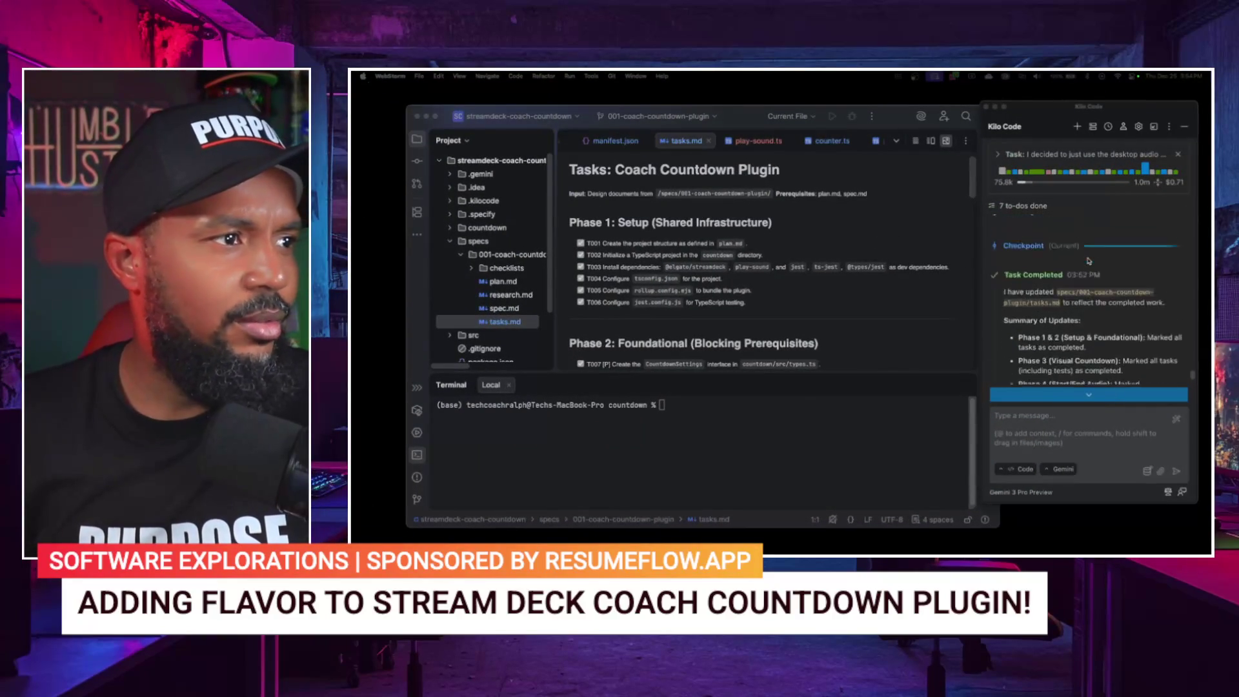
scroll(1090, 260, "down", 1)
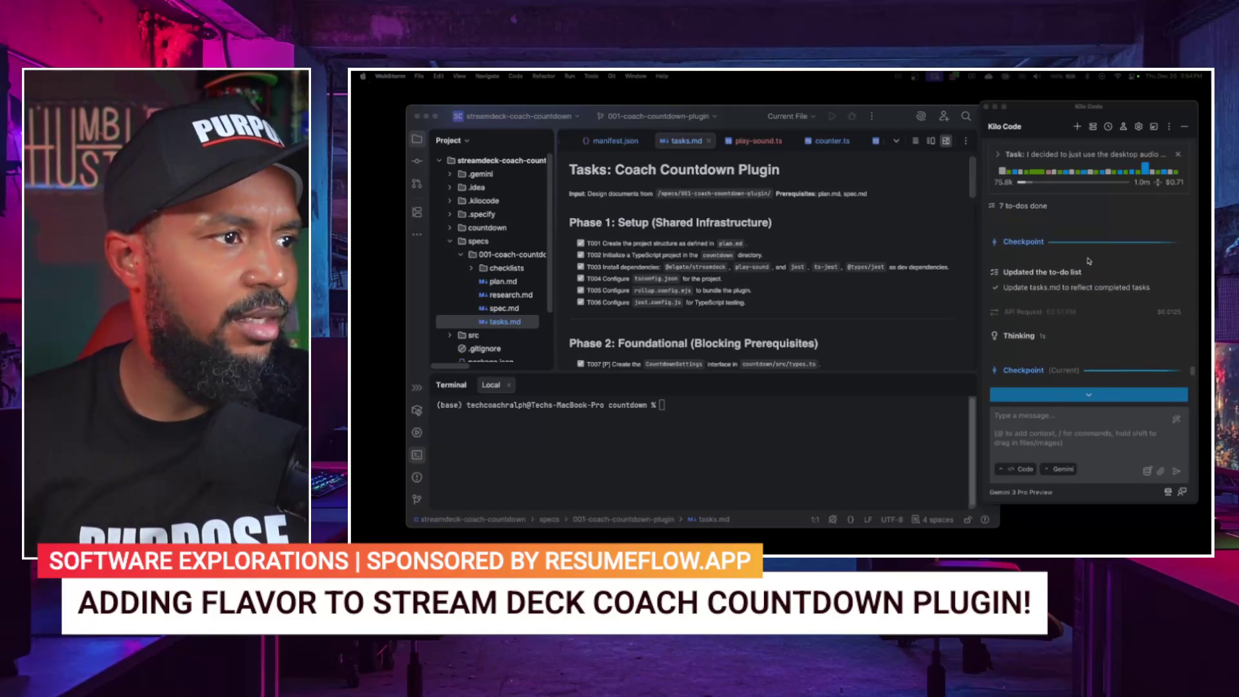
scroll(1089, 261, "down", 3)
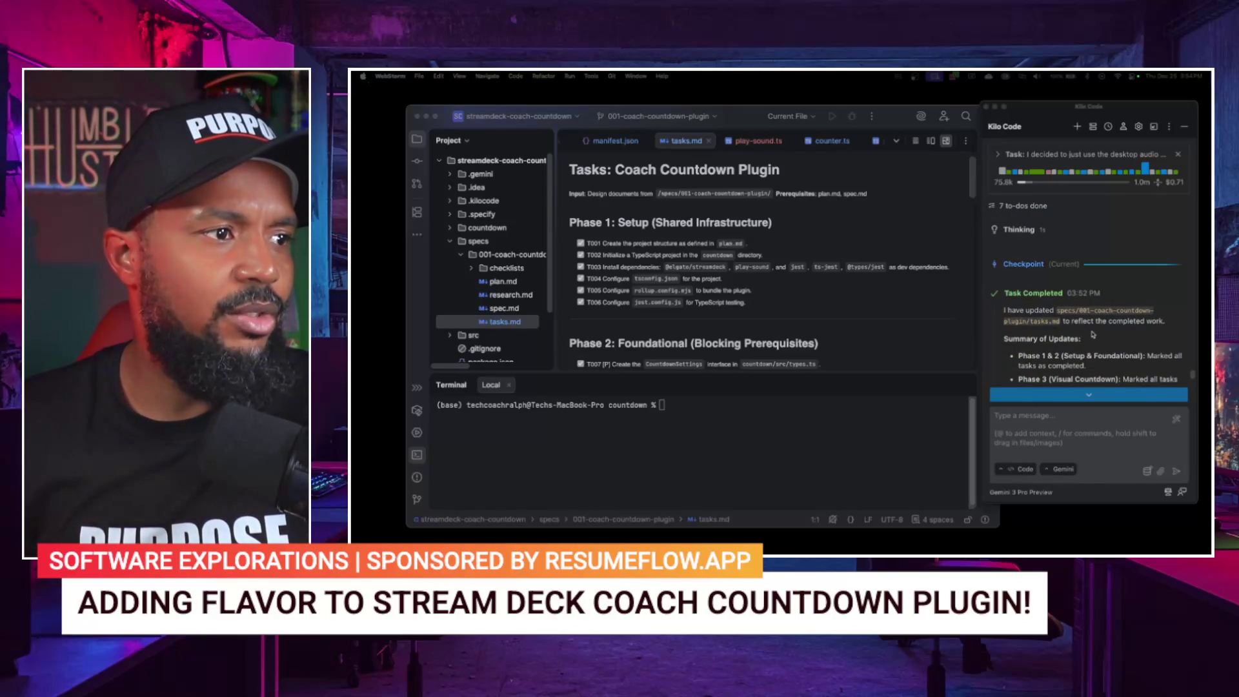
scroll(1081, 336, "down", 1)
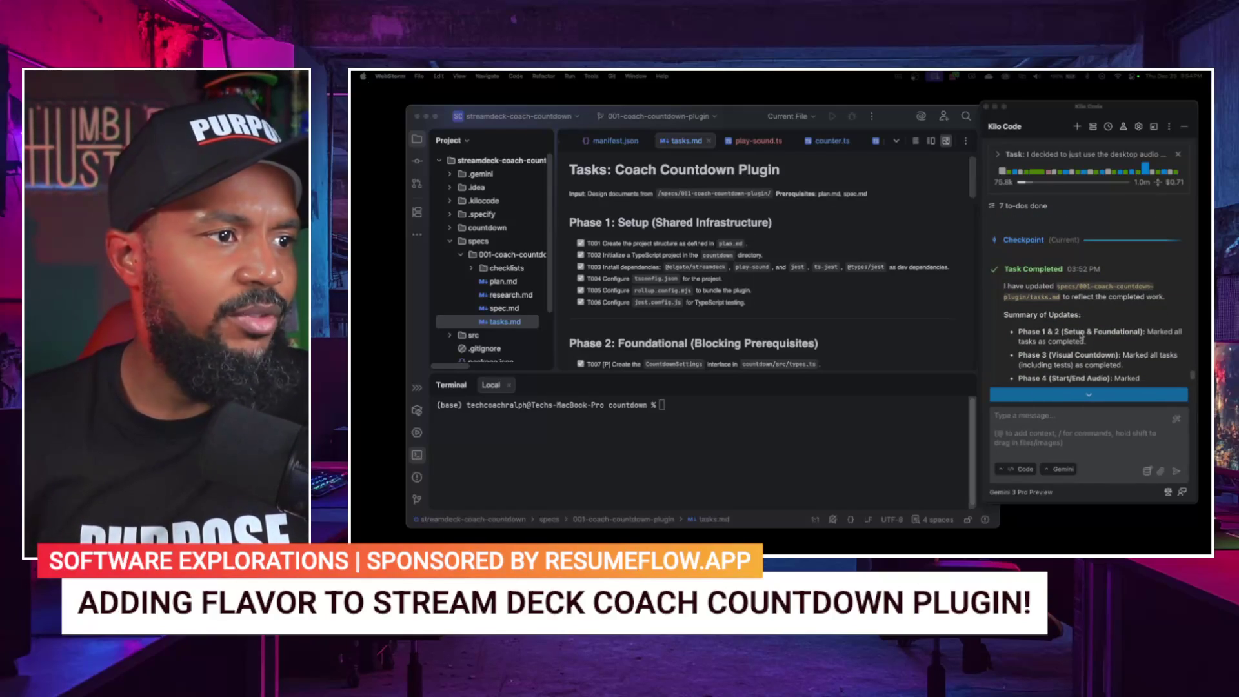
scroll(1080, 334, "down", 2)
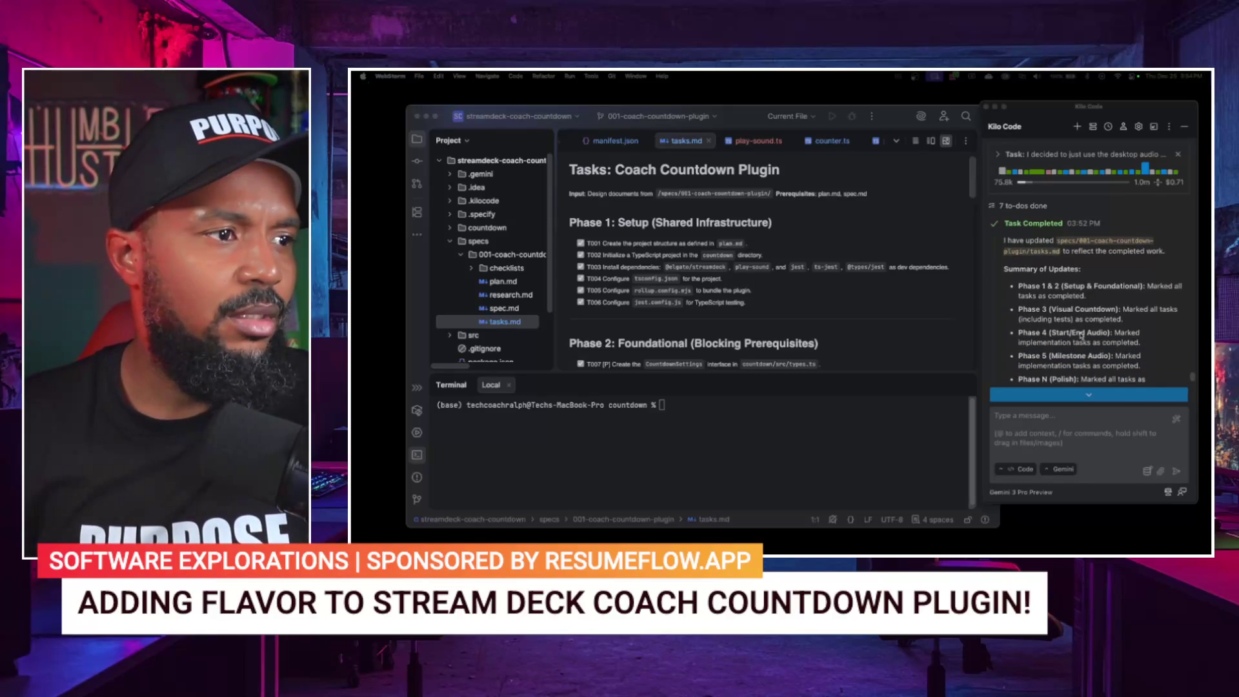
scroll(1081, 334, "down", 4)
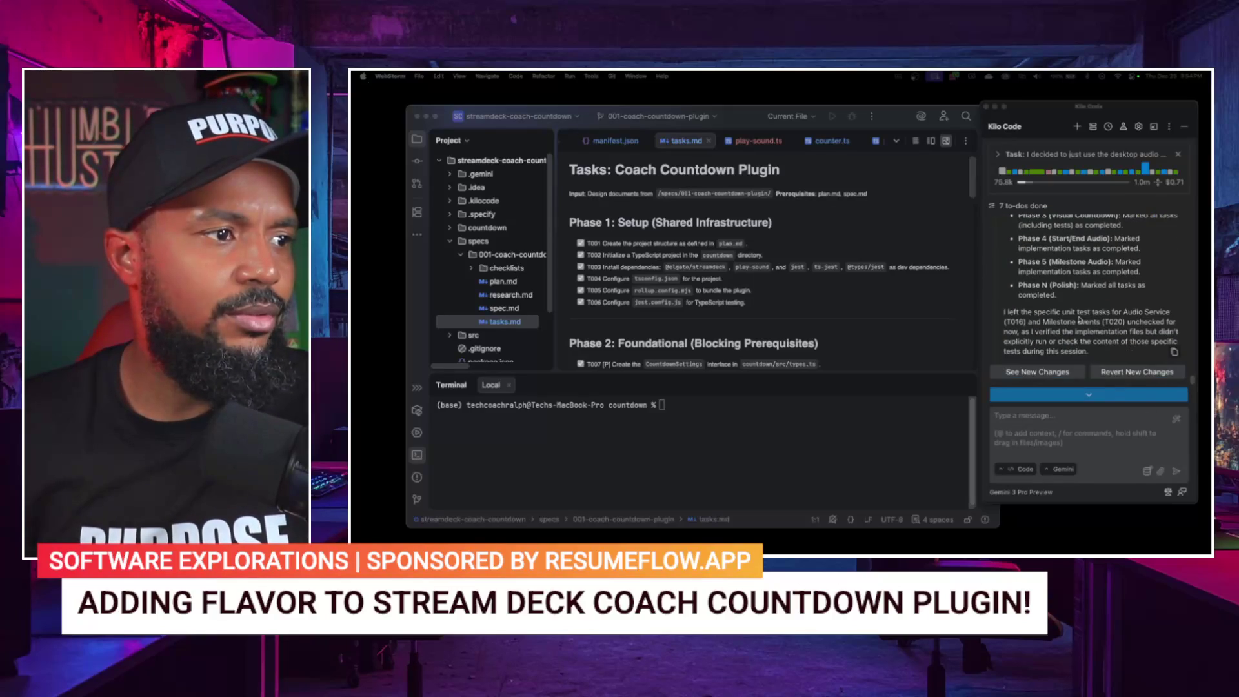
scroll(821, 297, "down", 2)
scroll(821, 296, "down", 15)
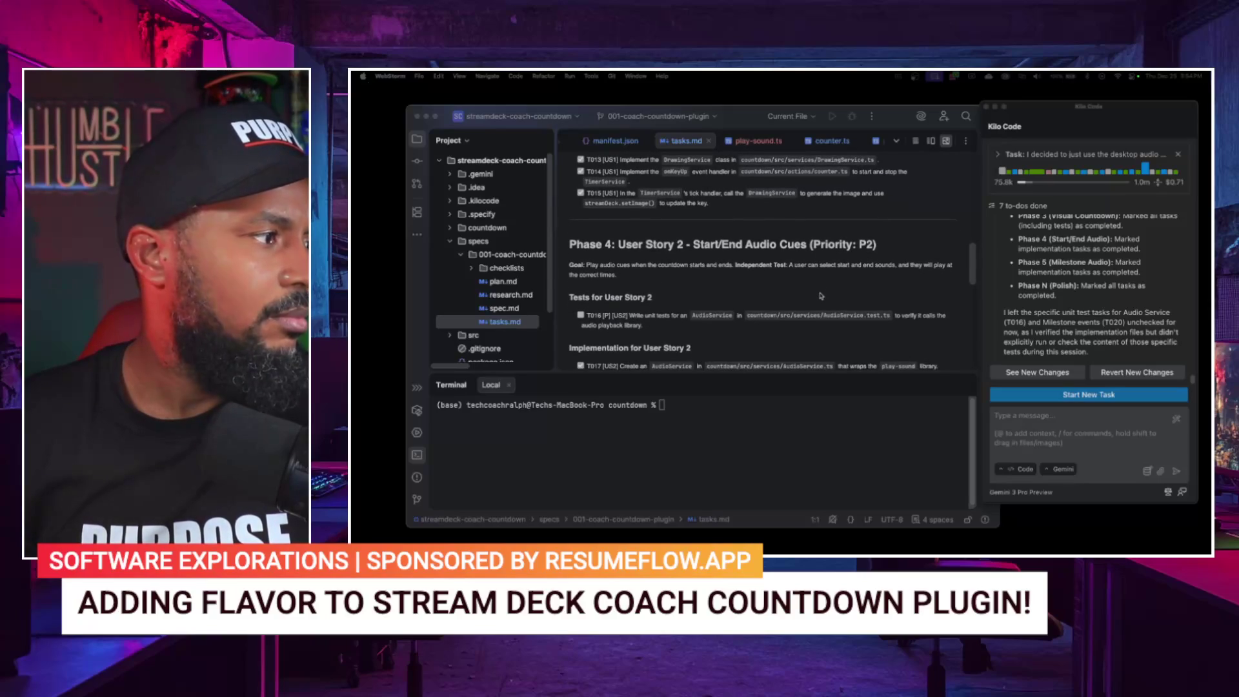
scroll(770, 336, "down", 5)
scroll(770, 337, "down", 2)
scroll(770, 337, "down", 7)
scroll(770, 336, "down", 2)
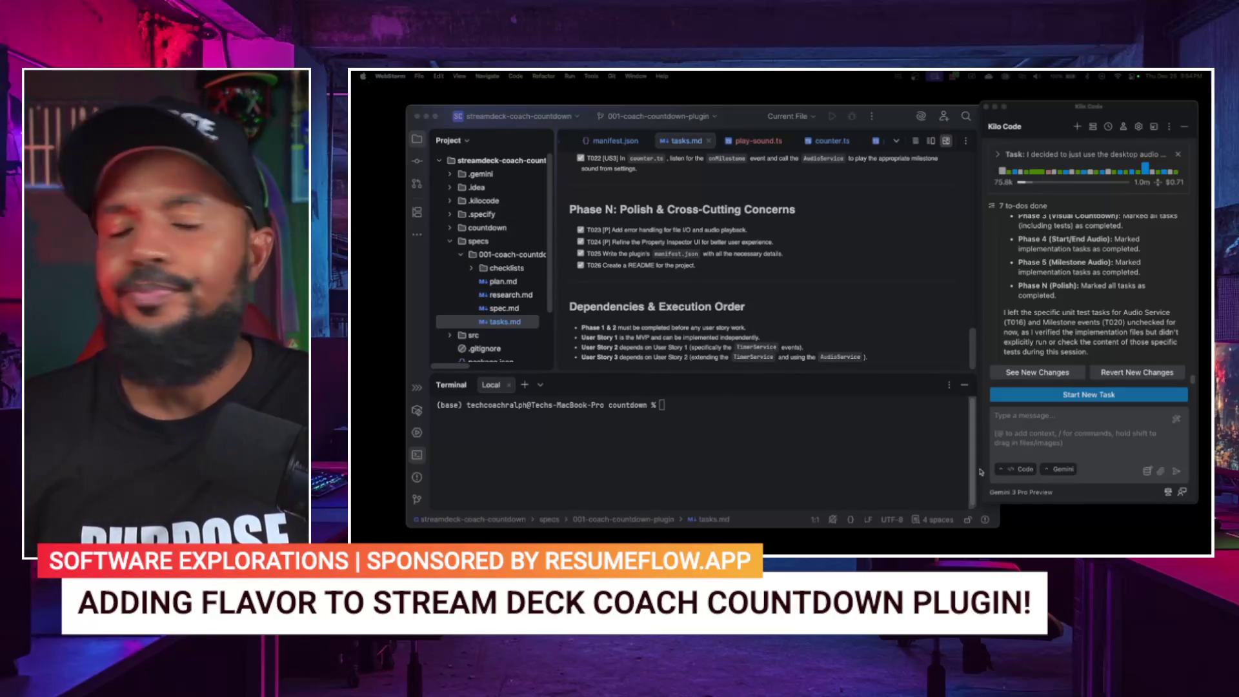
left_click(461, 256)
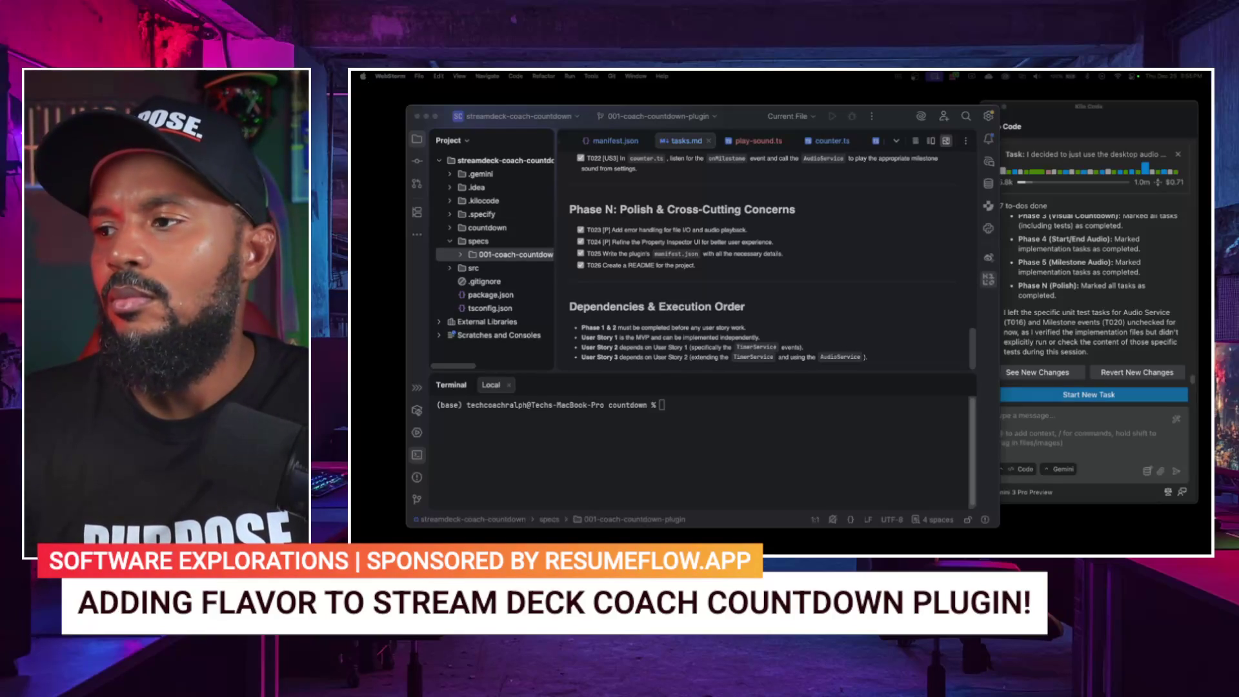
mouse_move(1095, 464)
left_mouse_down()
mouse_move(1143, 419)
mouse_move(903, 249)
mouse_move(781, 186)
left_mouse_up()
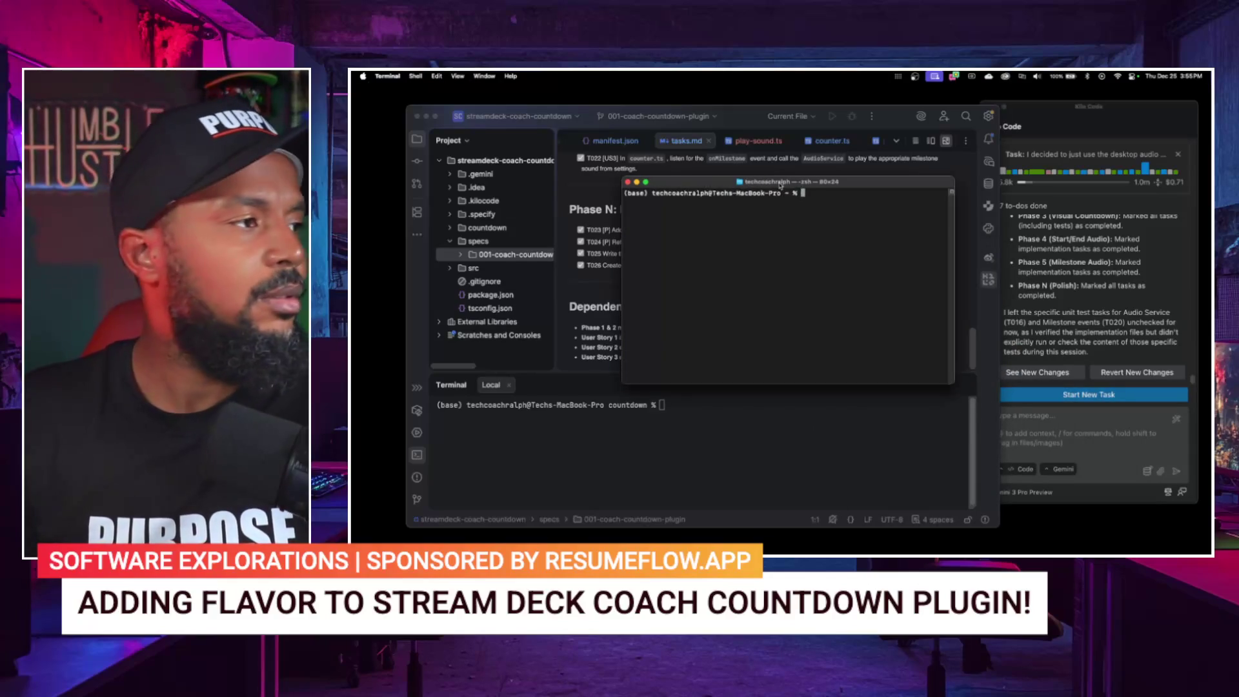
Step: Enlarge the terminal font, cd into WebstormProjects/streamdeck-coach-countdown, list it, and launch gemini
key("super+equal")
type("cd We")
key("Tab")
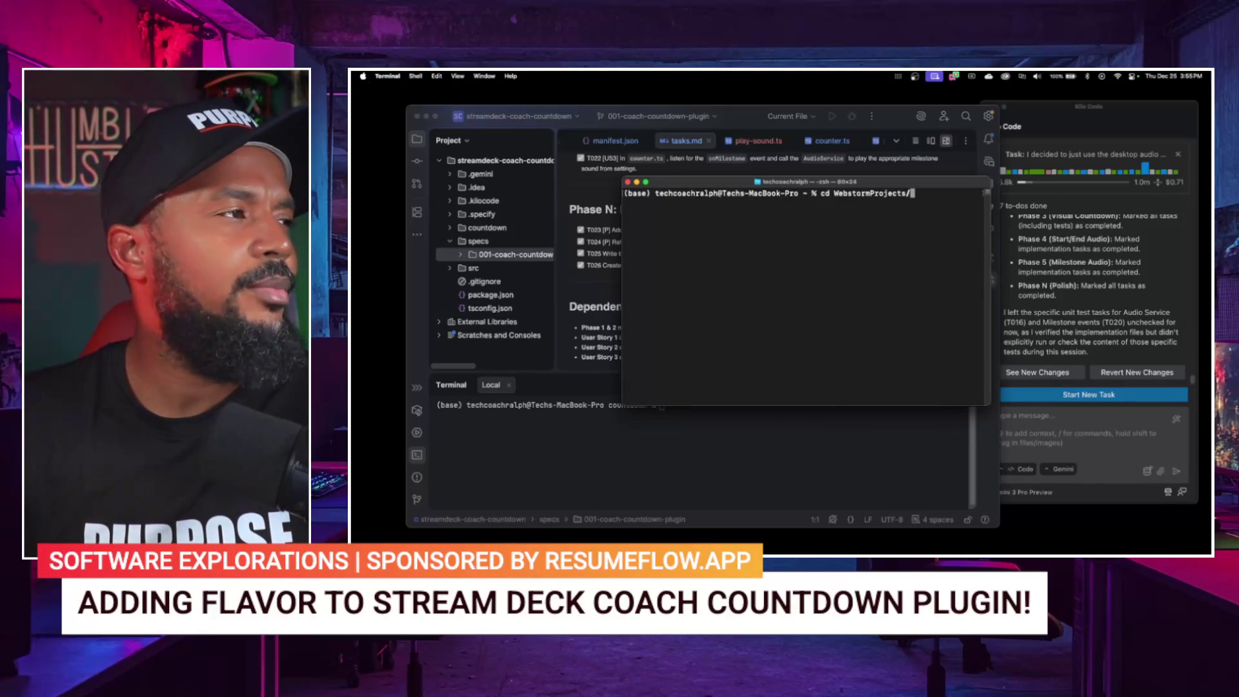
type("st")
key("Tab")
type("re")
key("Tab")
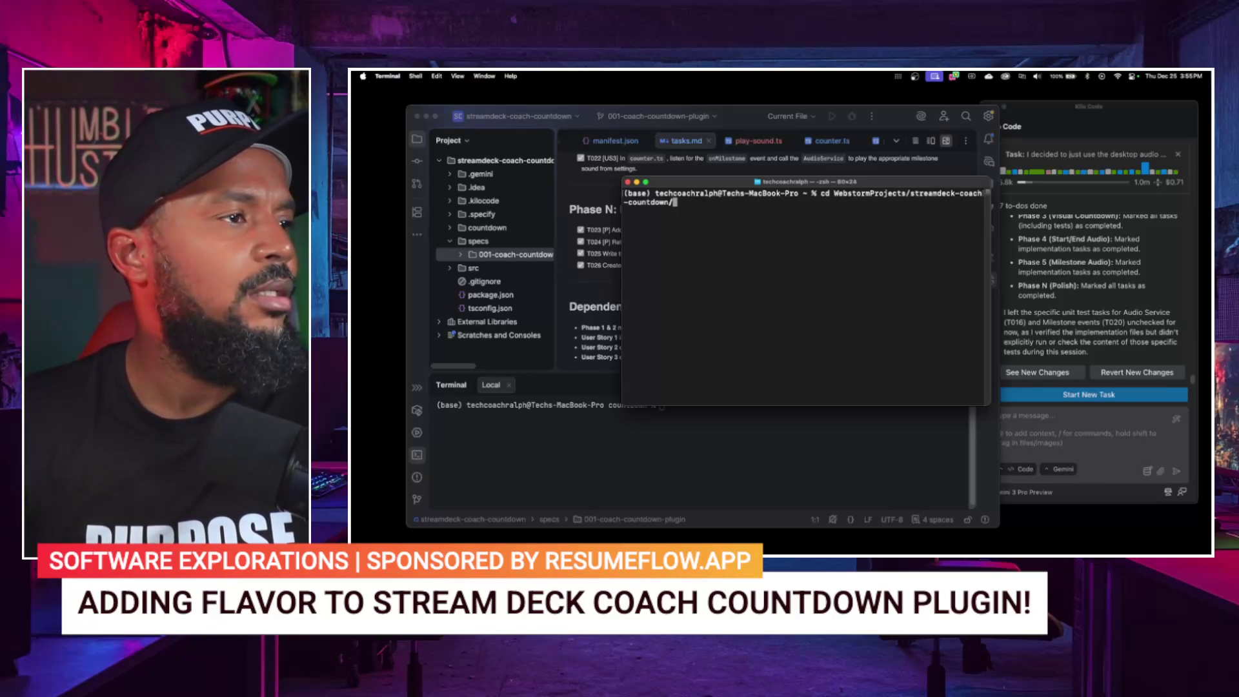
key("Return")
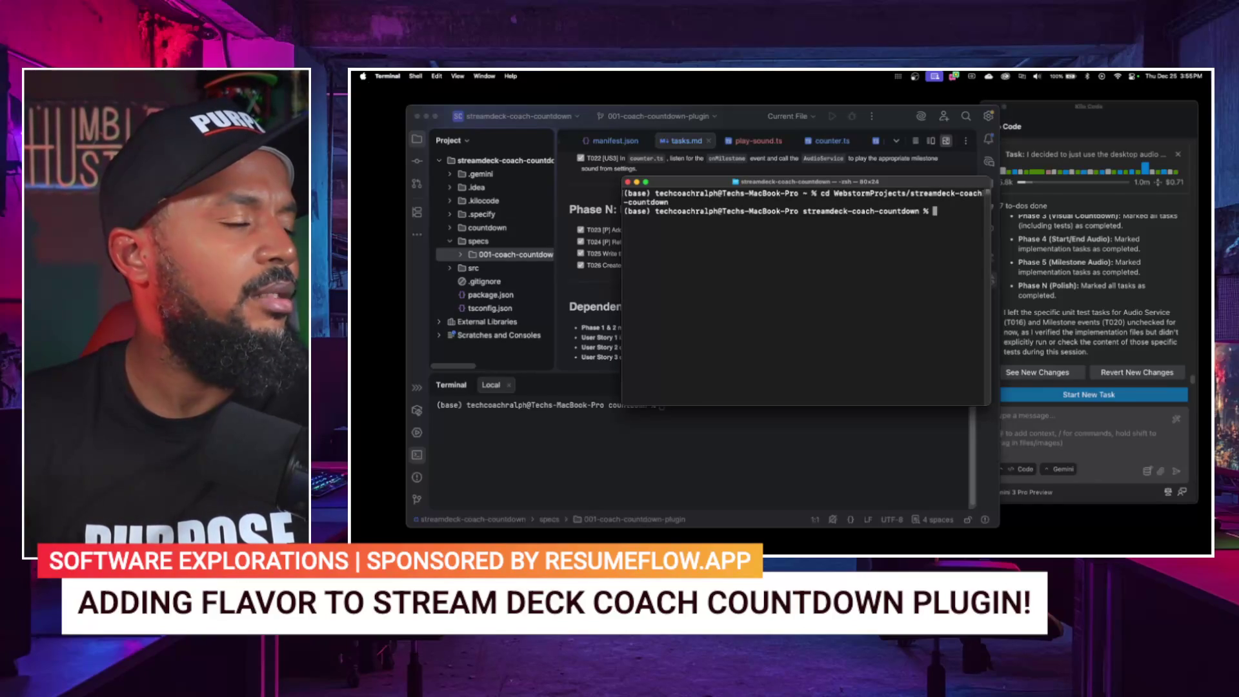
type("ls")
key("Return")
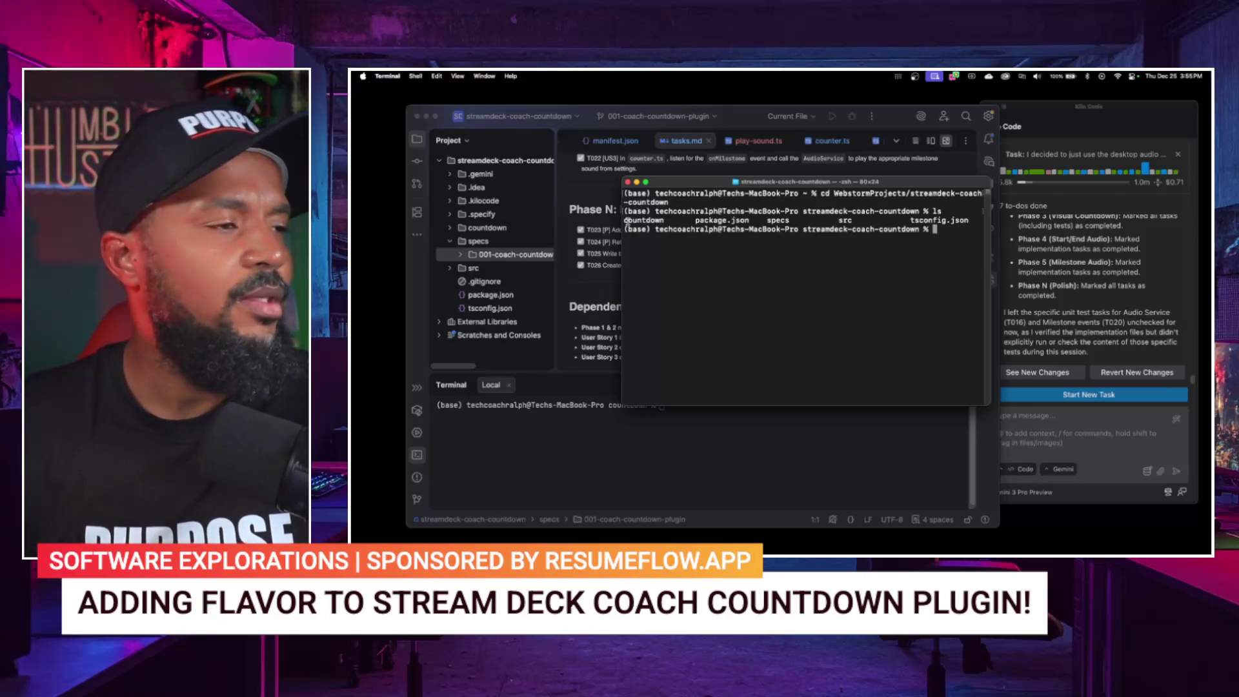
type("gemini")
key("Return")
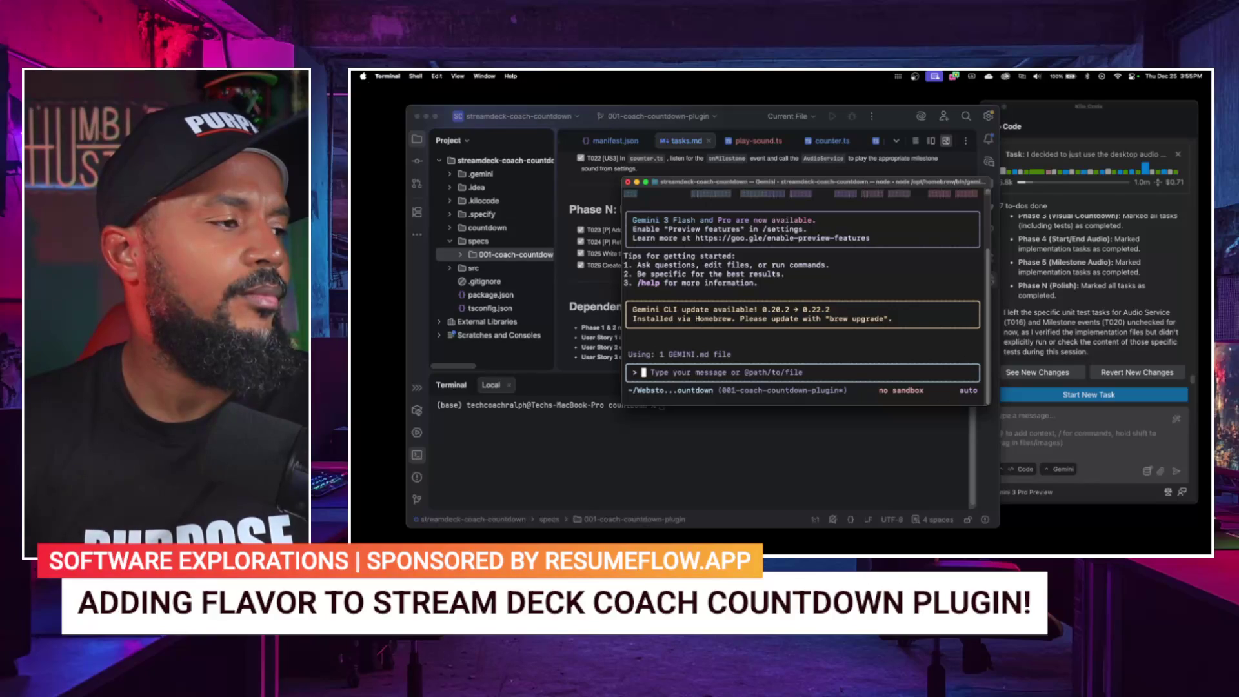
type("spe")
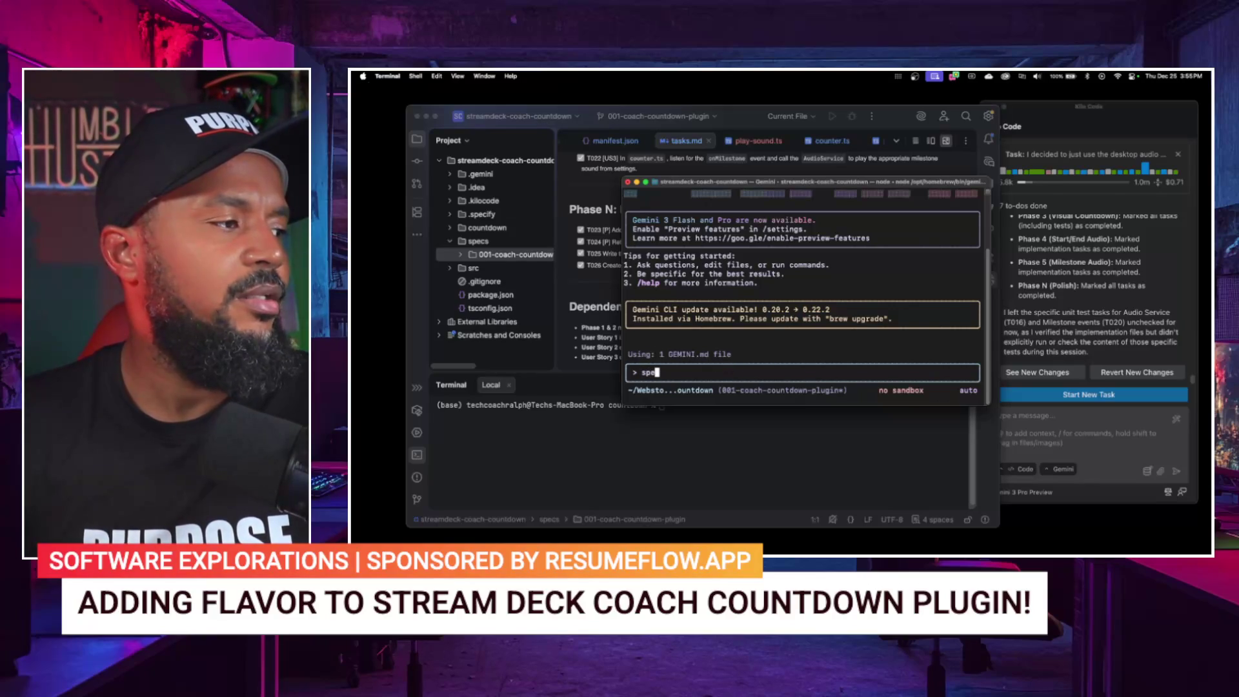
key("BackSpace")
key("BackSpace")
key("BackSpace")
type("specif")
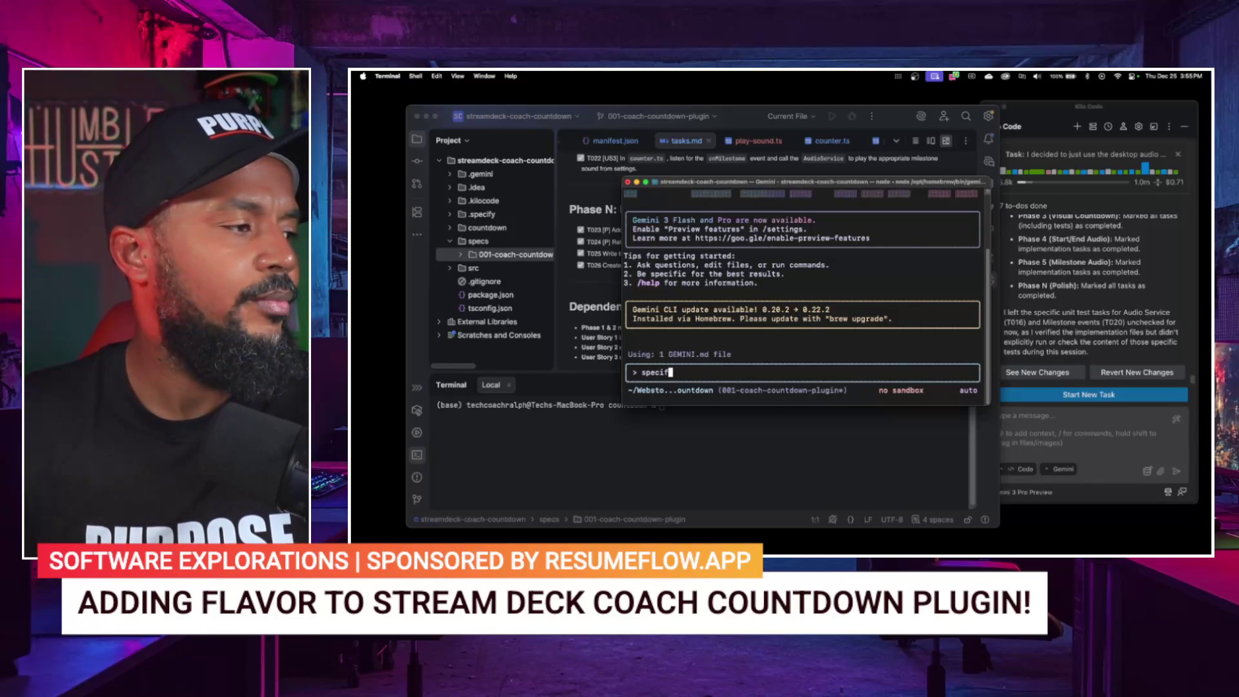
key("BackSpace")
key("BackSpace")
key("BackSpace")
key("BackSpace")
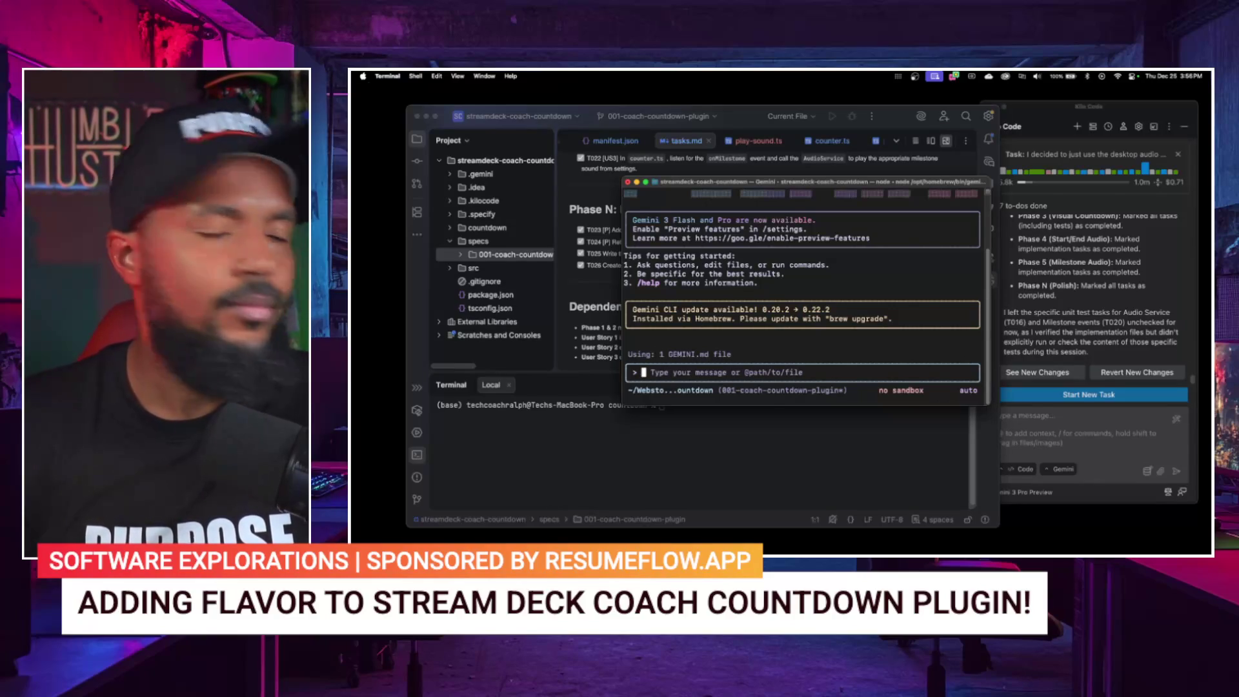
key("super+Tab")
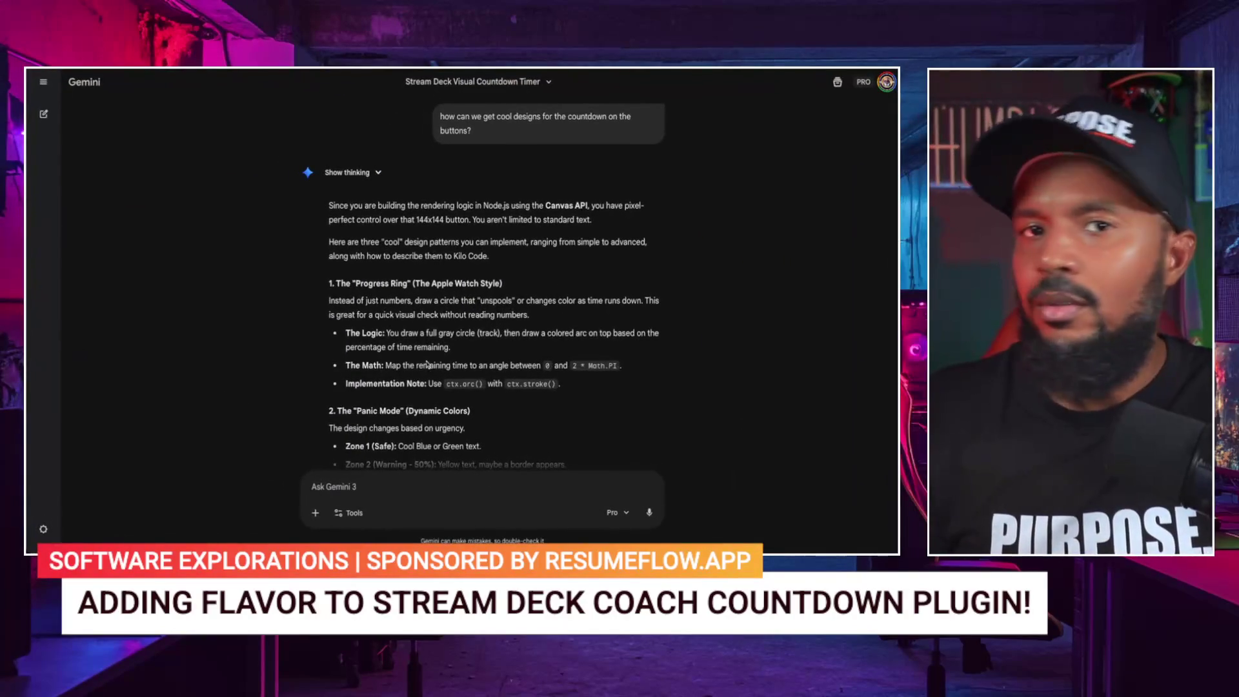
Step: Begin a Gemini message about choosing the countdown style used on the Stream Deck timer
scroll(393, 346, "down", 15)
left_click(359, 488)
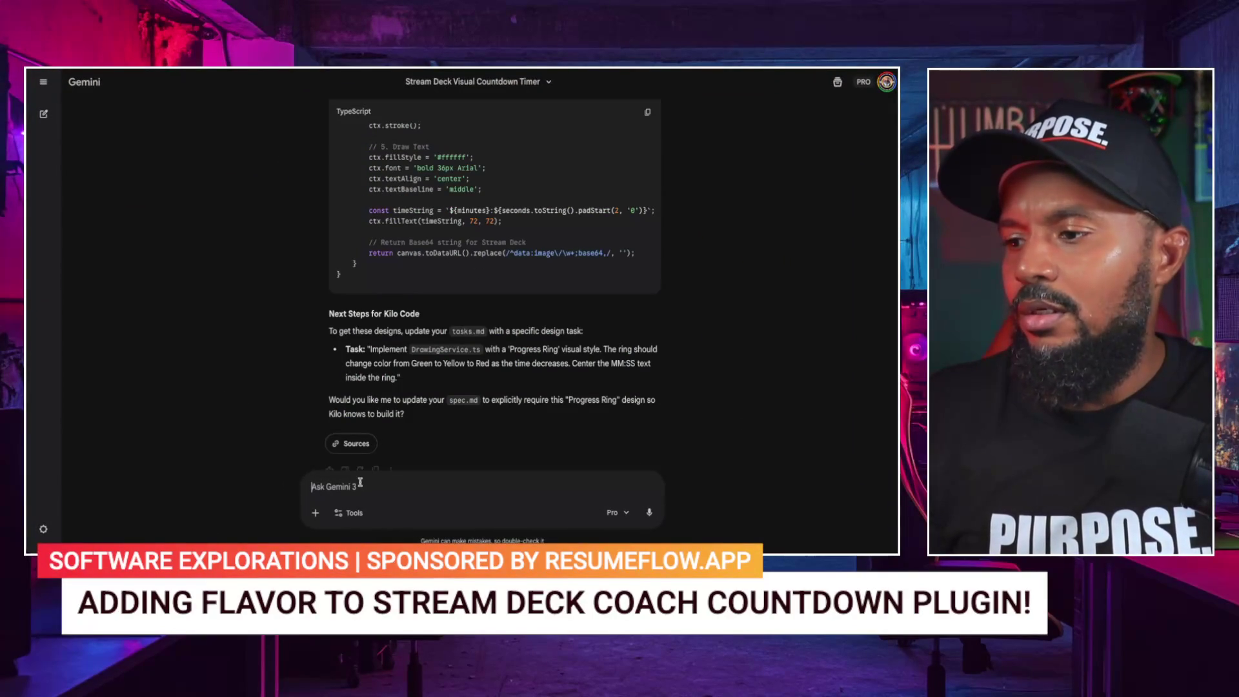
type("i want to createa")
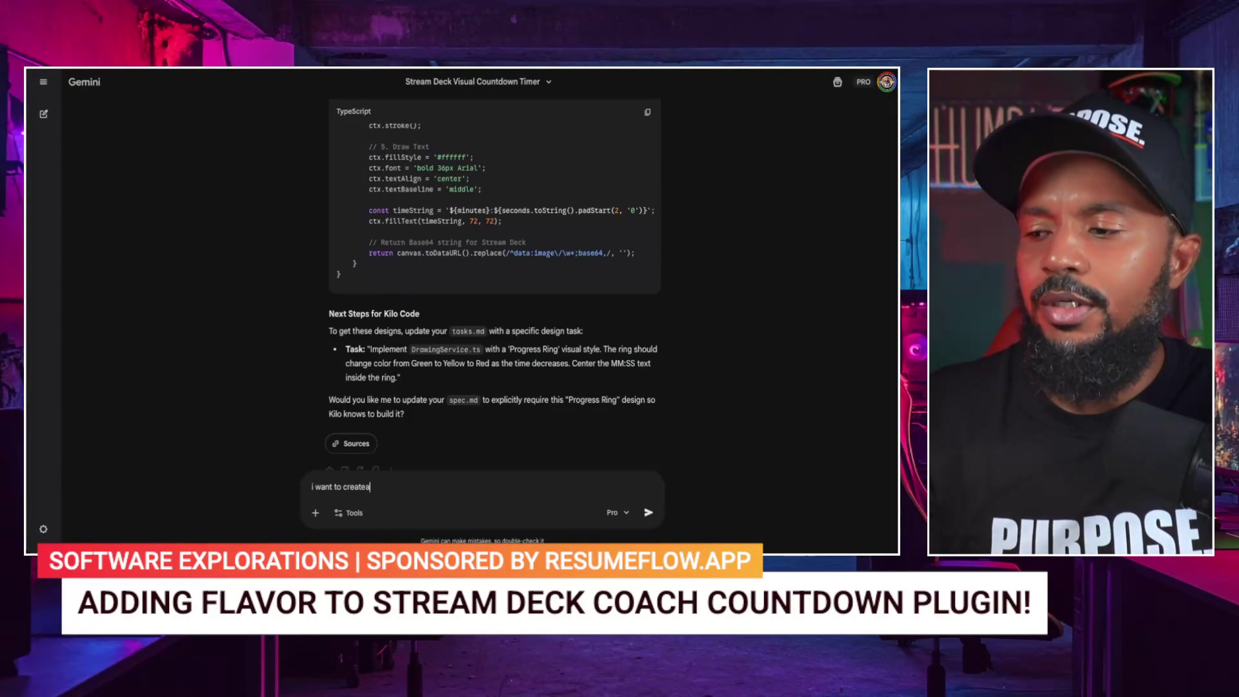
key("BackSpace")
type(" a specs ")
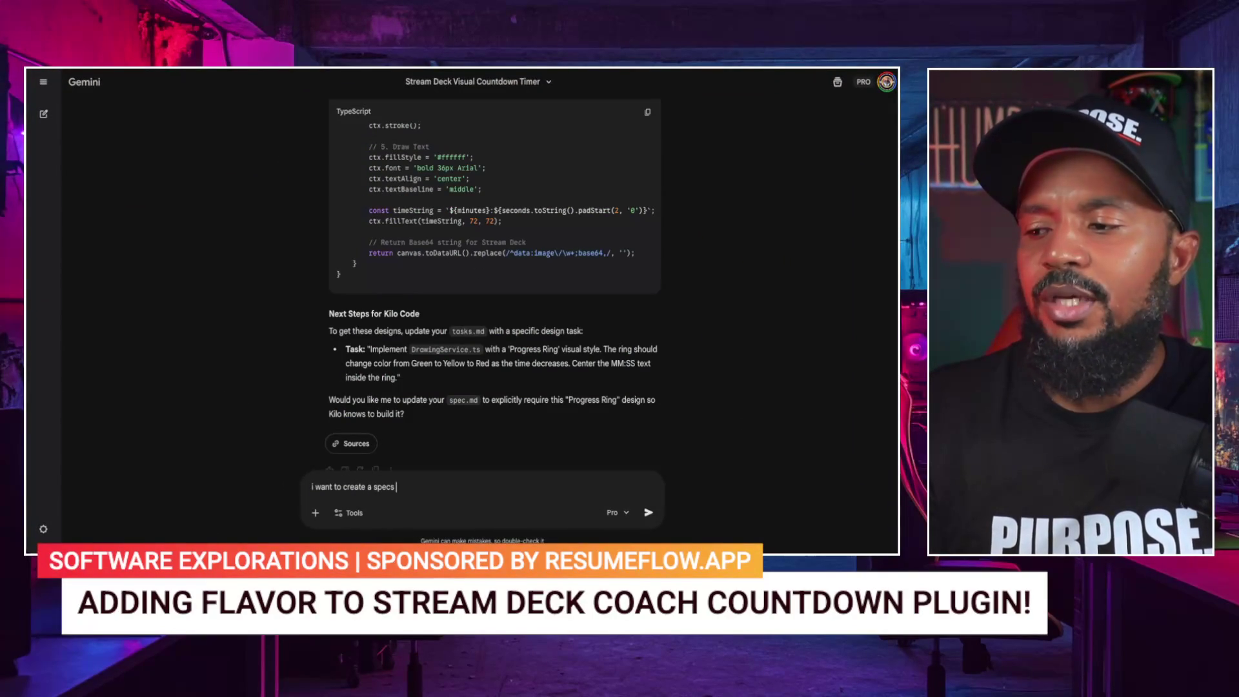
type("doc using spec")
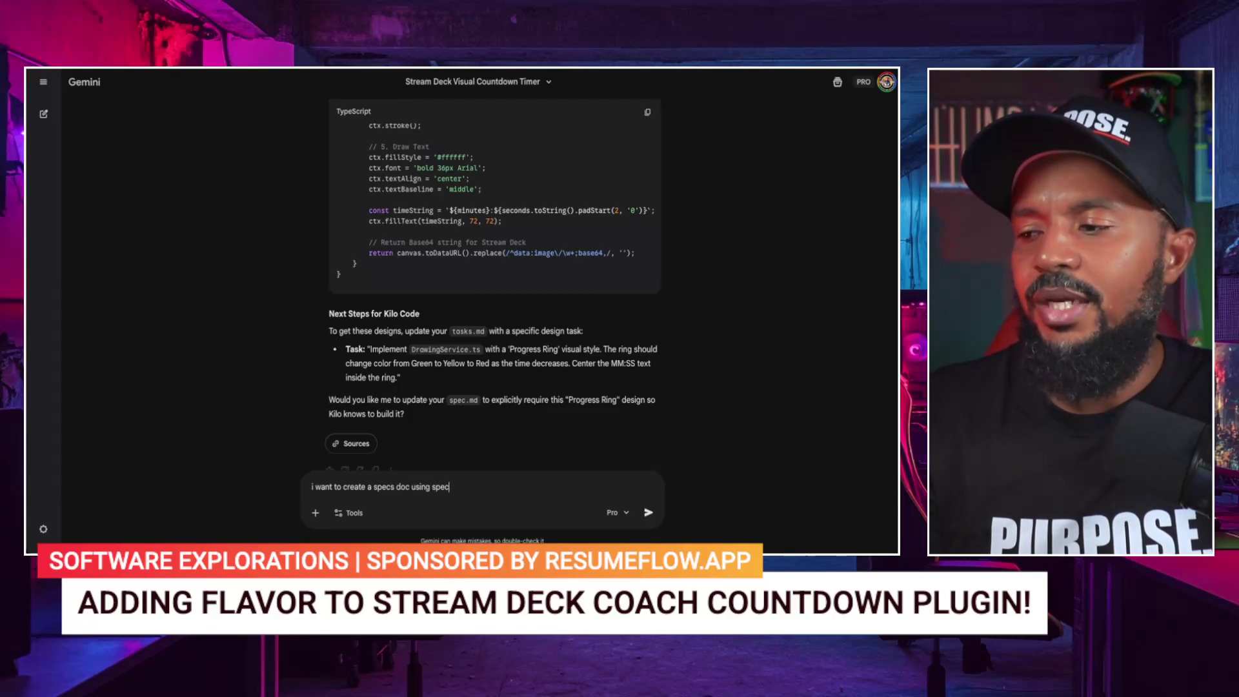
type("kit to be")
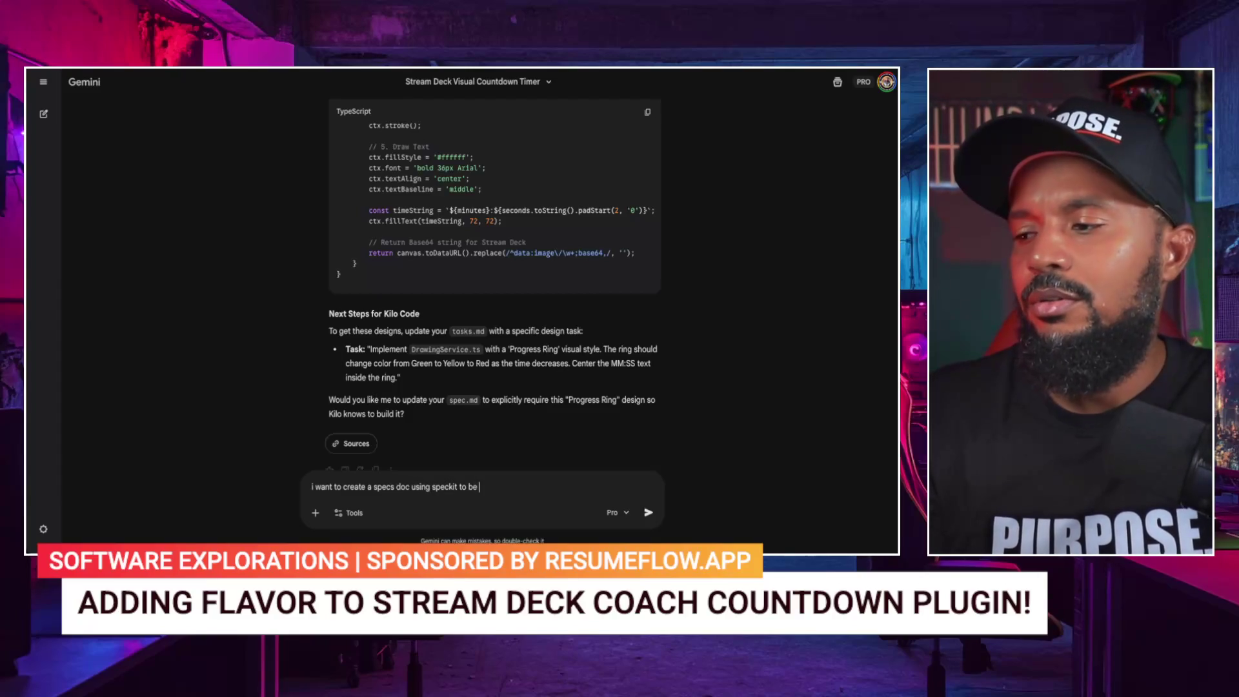
type("  to")
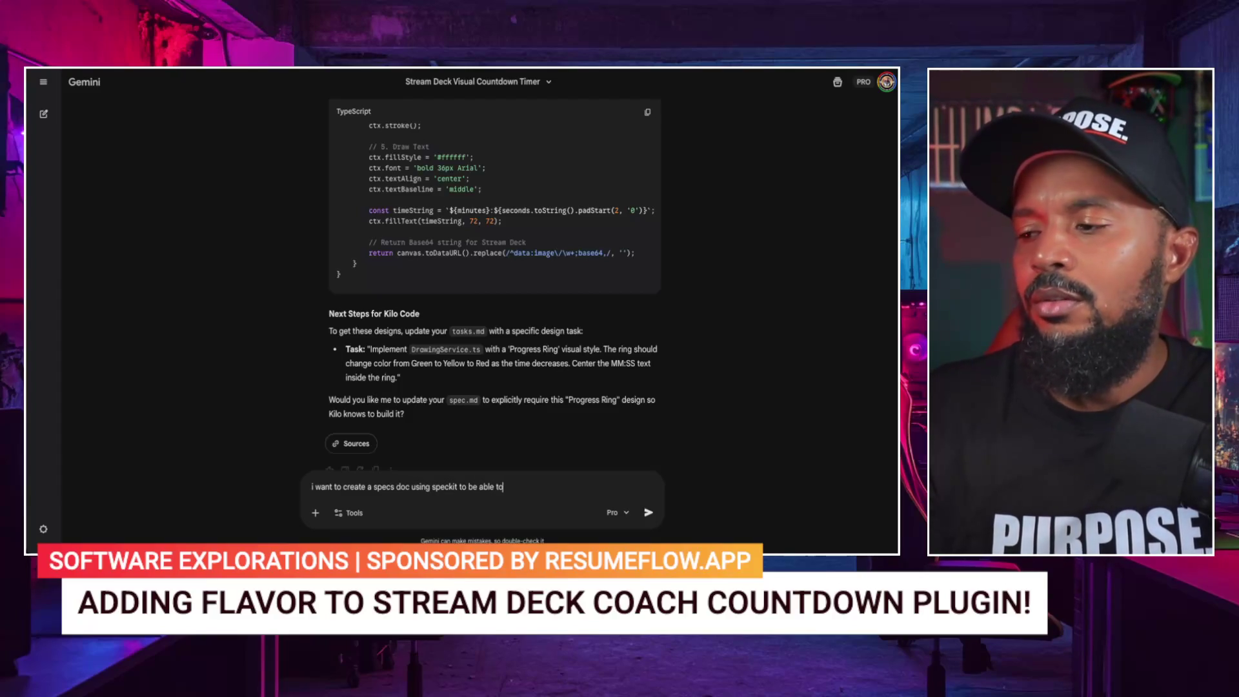
type("choose the sy")
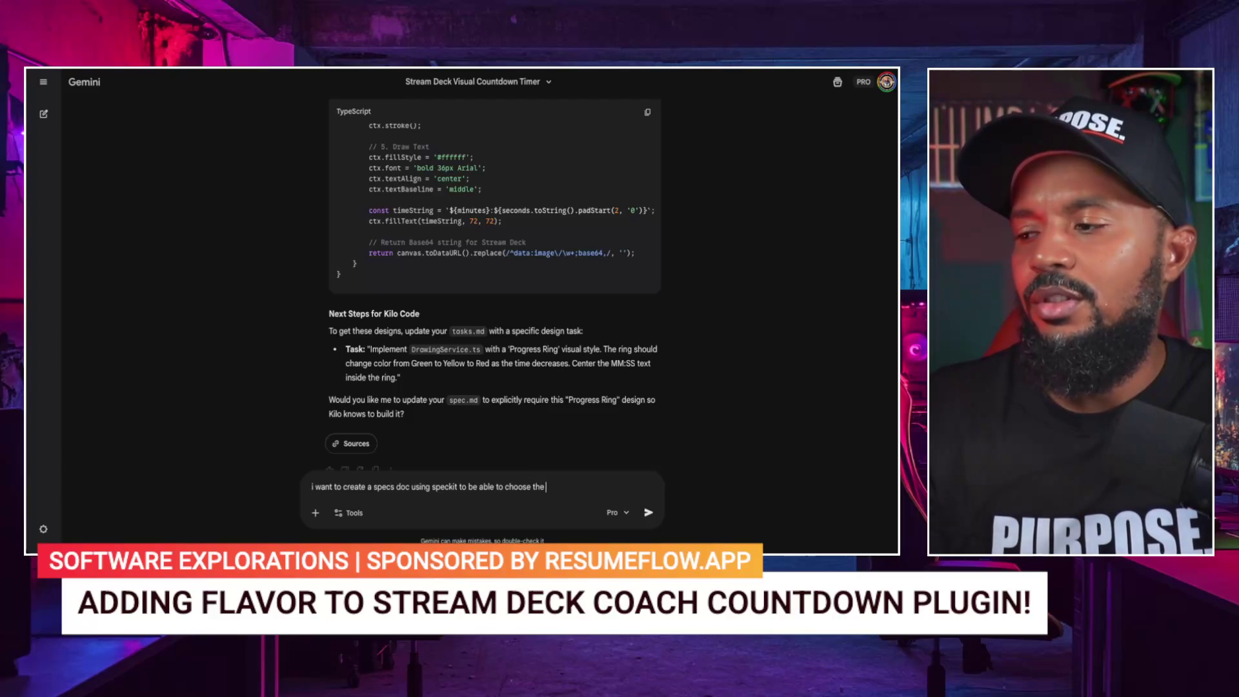
key("BackSpace")
key("BackSpace")
key("BackSpace")
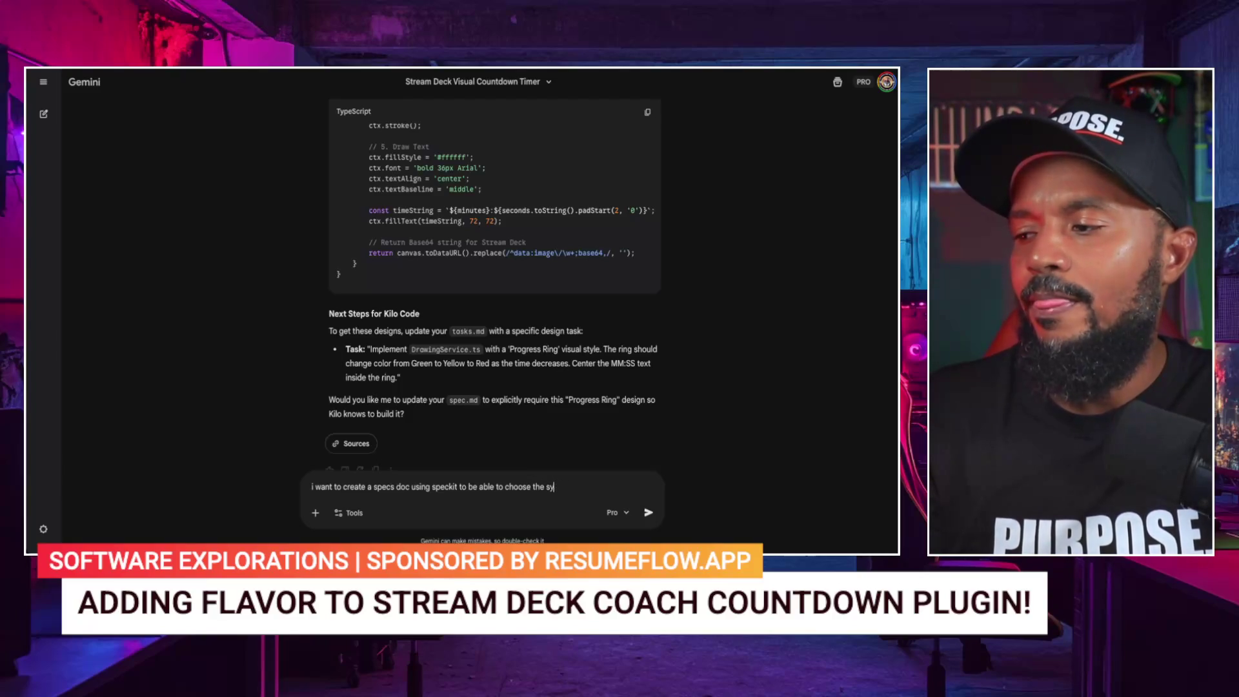
type("tyle of the countdo")
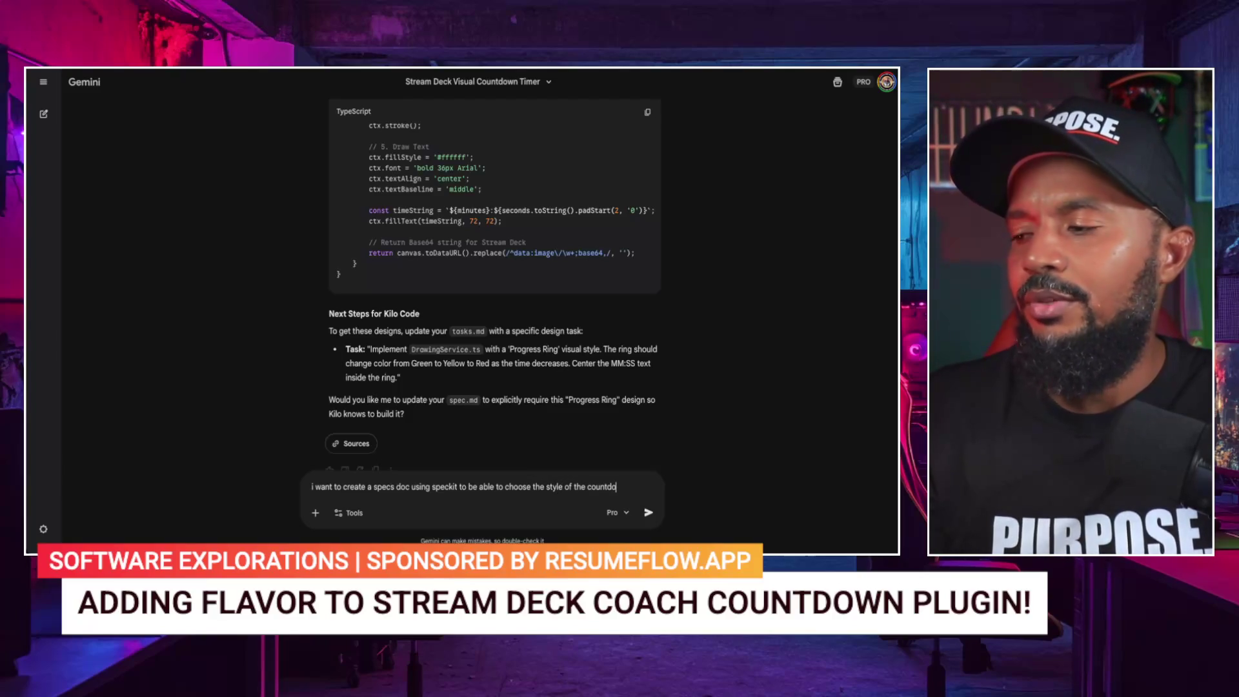
type("wn to use")
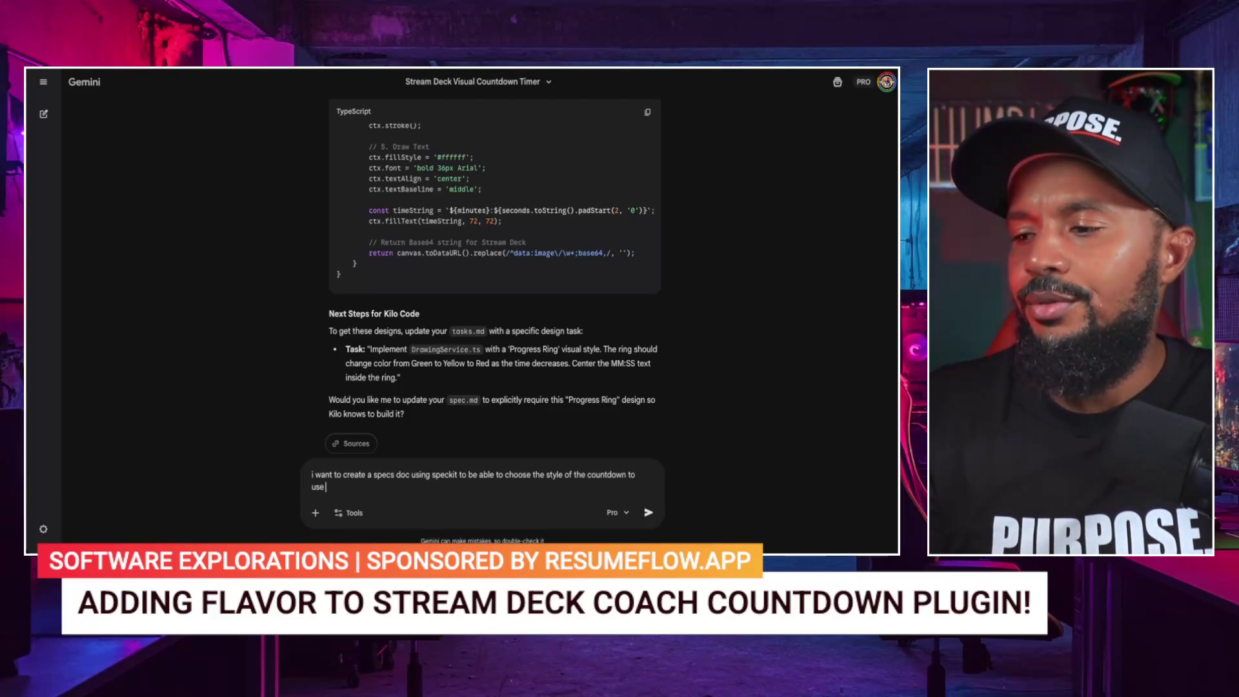
type(" whn")
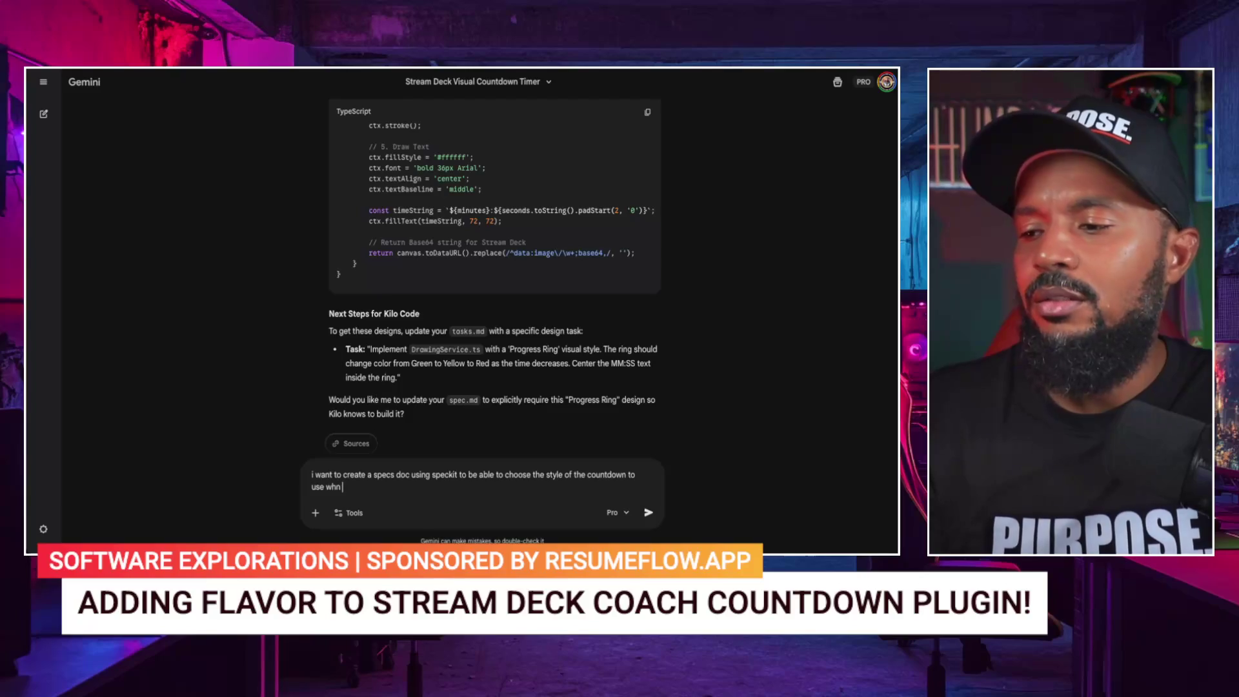
type("en we")
type(" drag the")
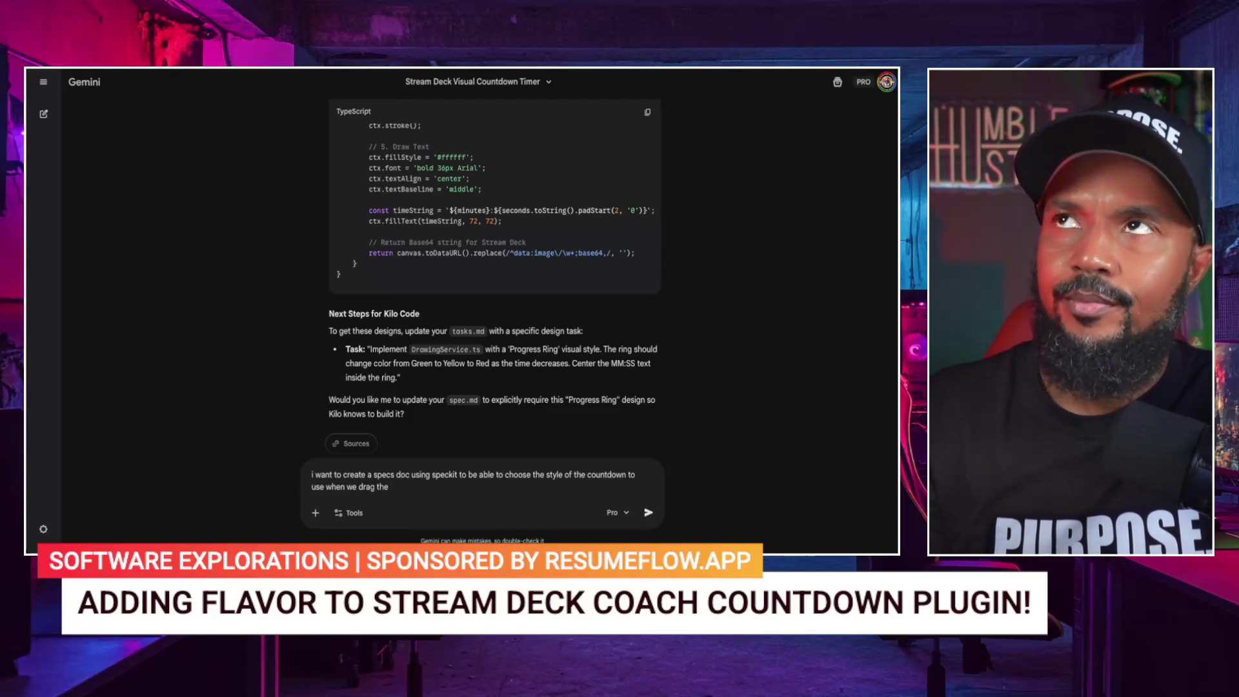
type(" countdown timer on")
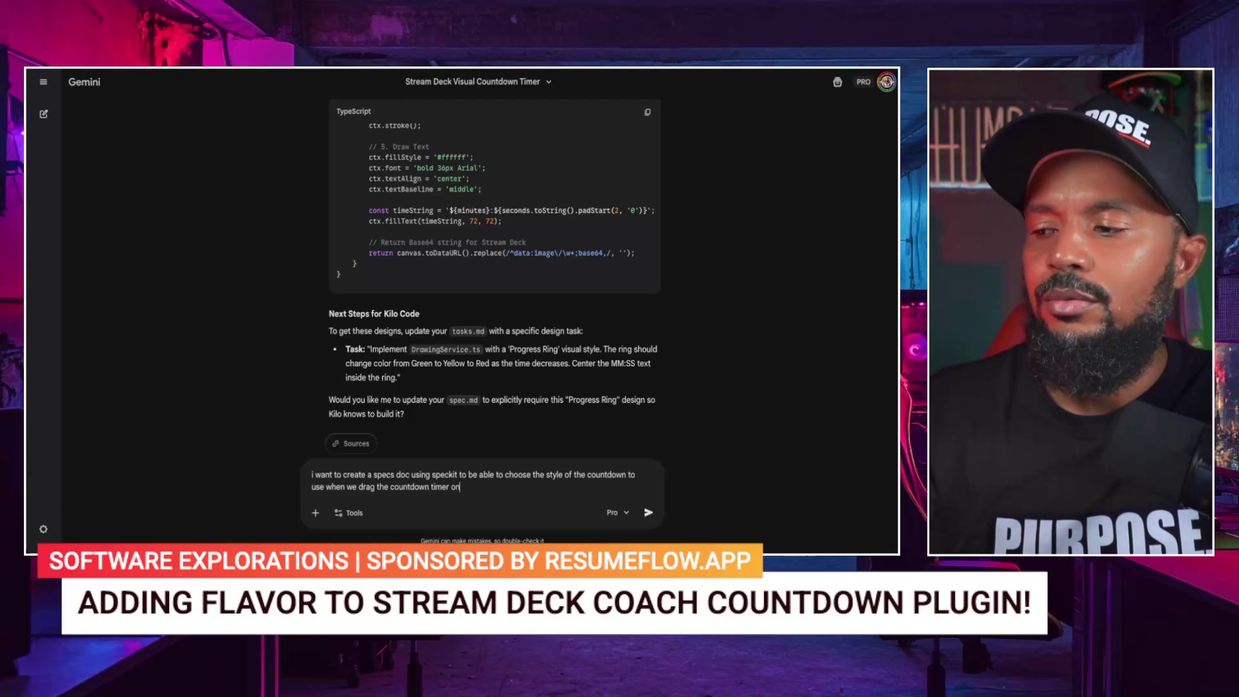
type("on s")
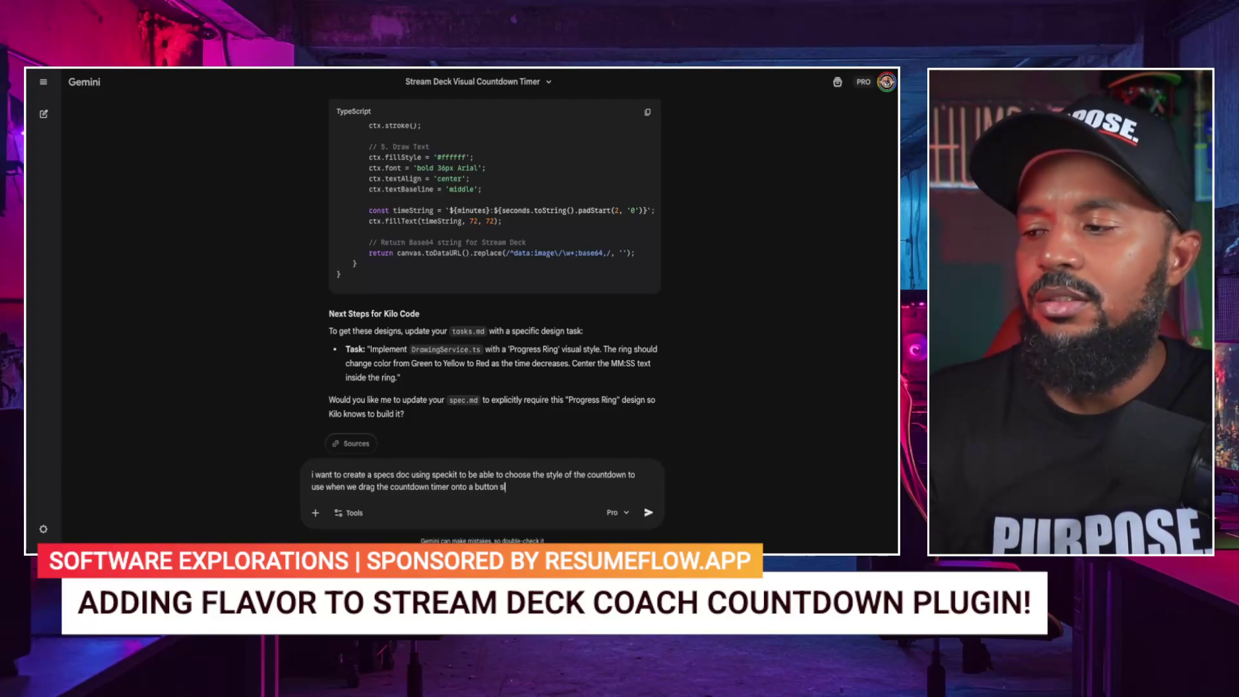
type("lothe stream")
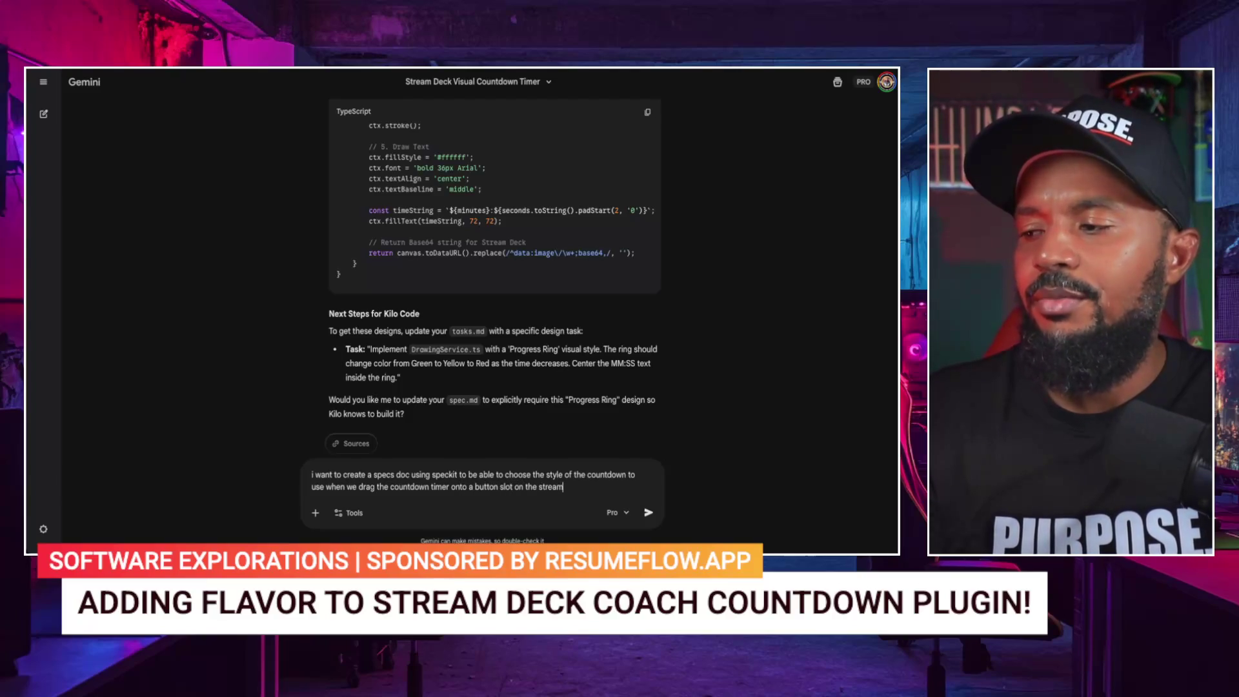
key("BackSpace")
key("BackSpace")
key("BackSpace")
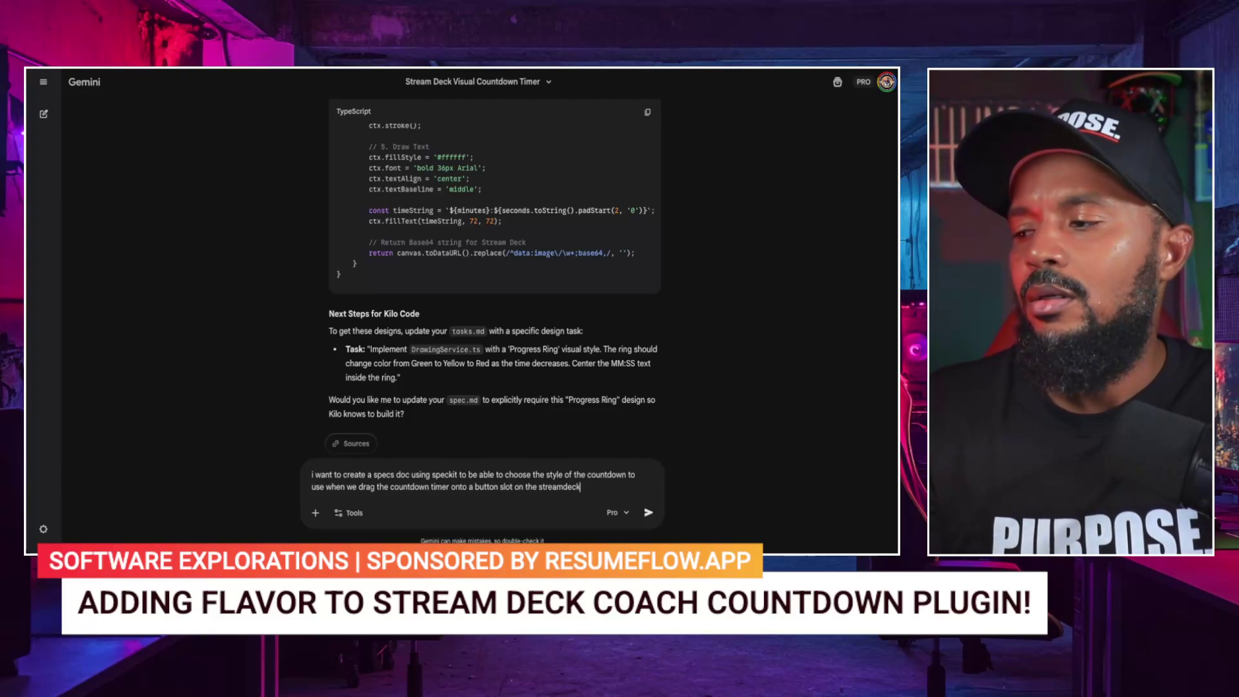
Step: Add countdown, count up or remaining-time display options, ask for a speckit prompt, and send
type(". I wa")
type("nt to")
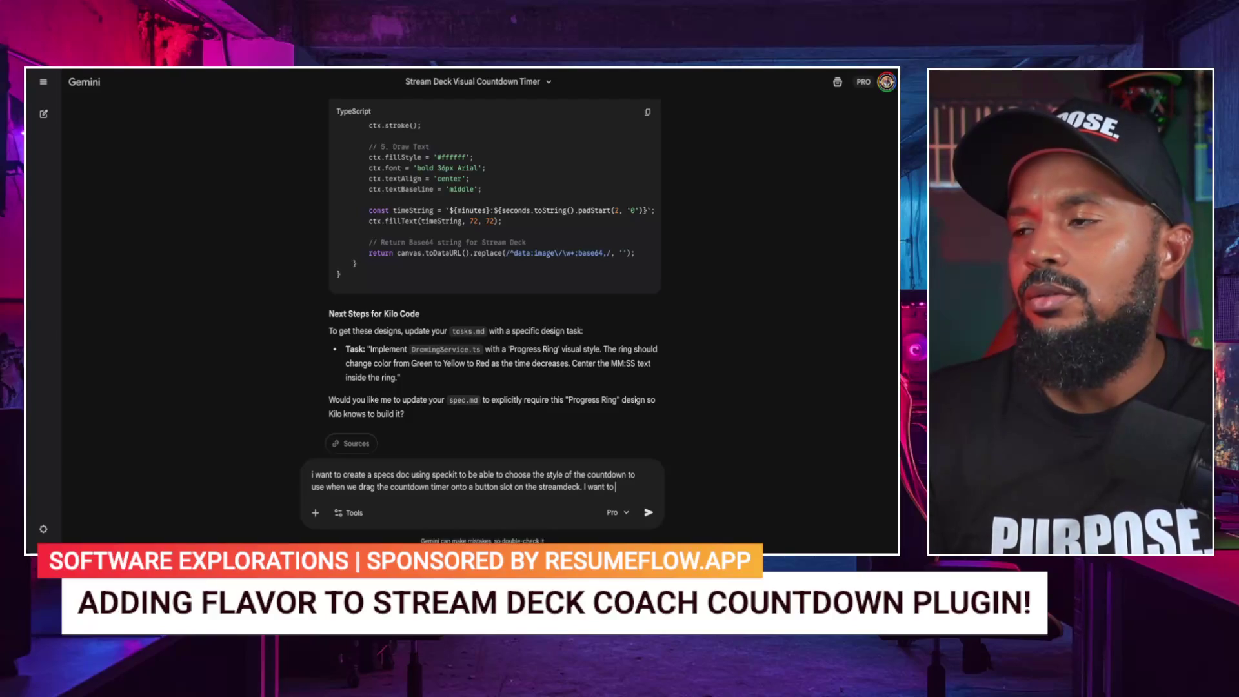
type("mplement all three")
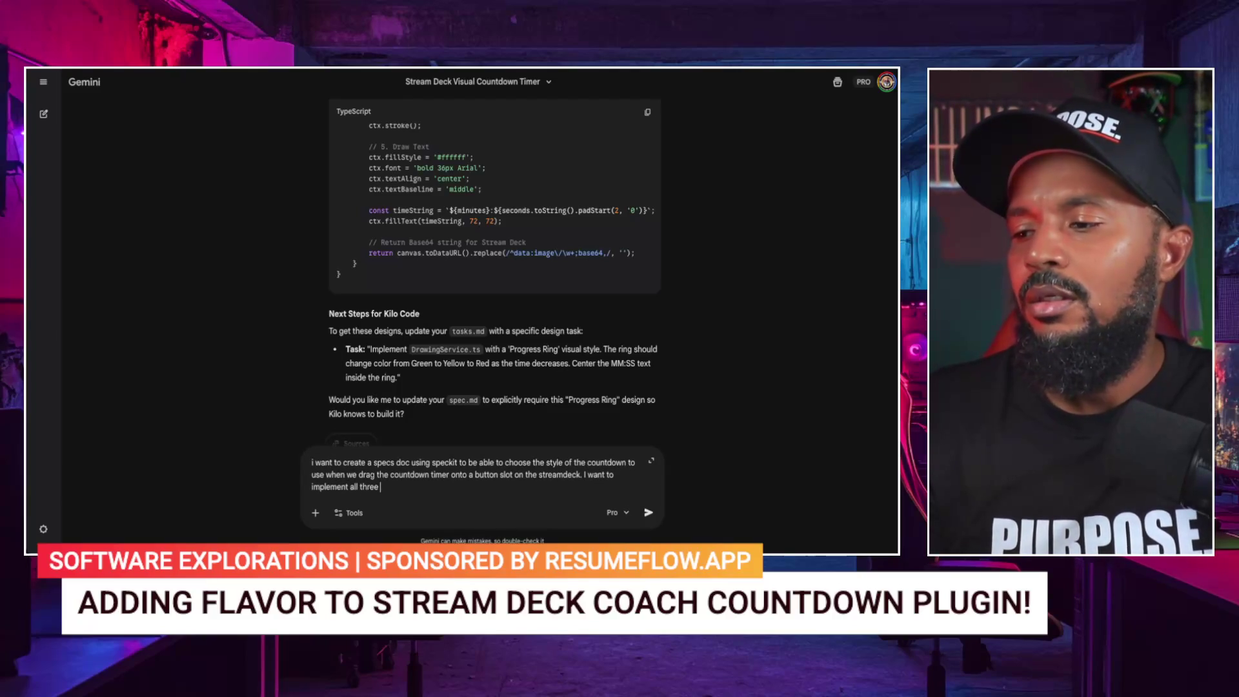
type("  an option c")
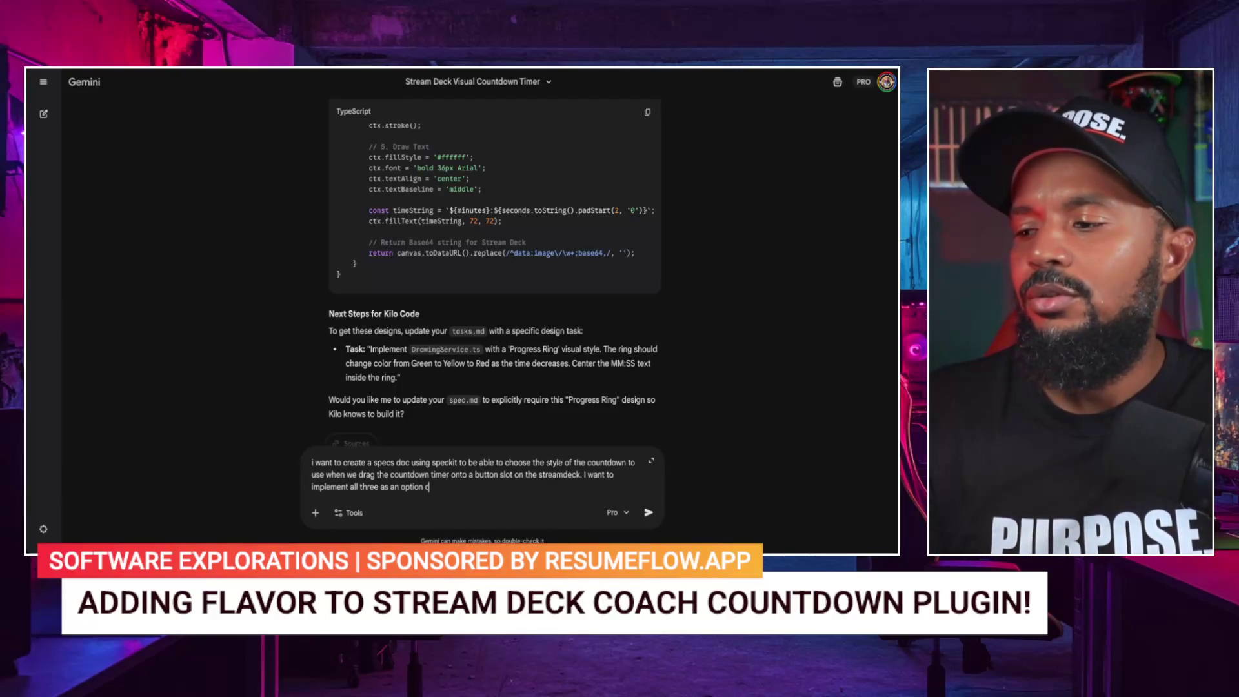
key("BackSpace")
type("to choose fro")
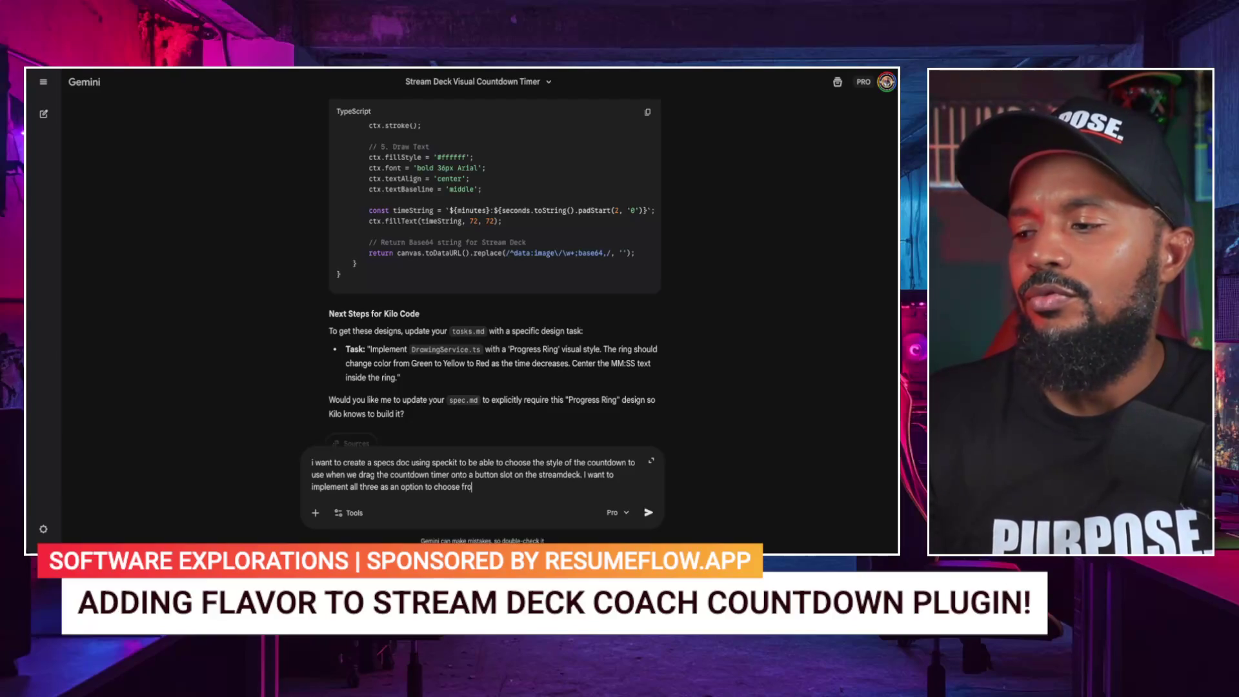
type("m. And I wan")
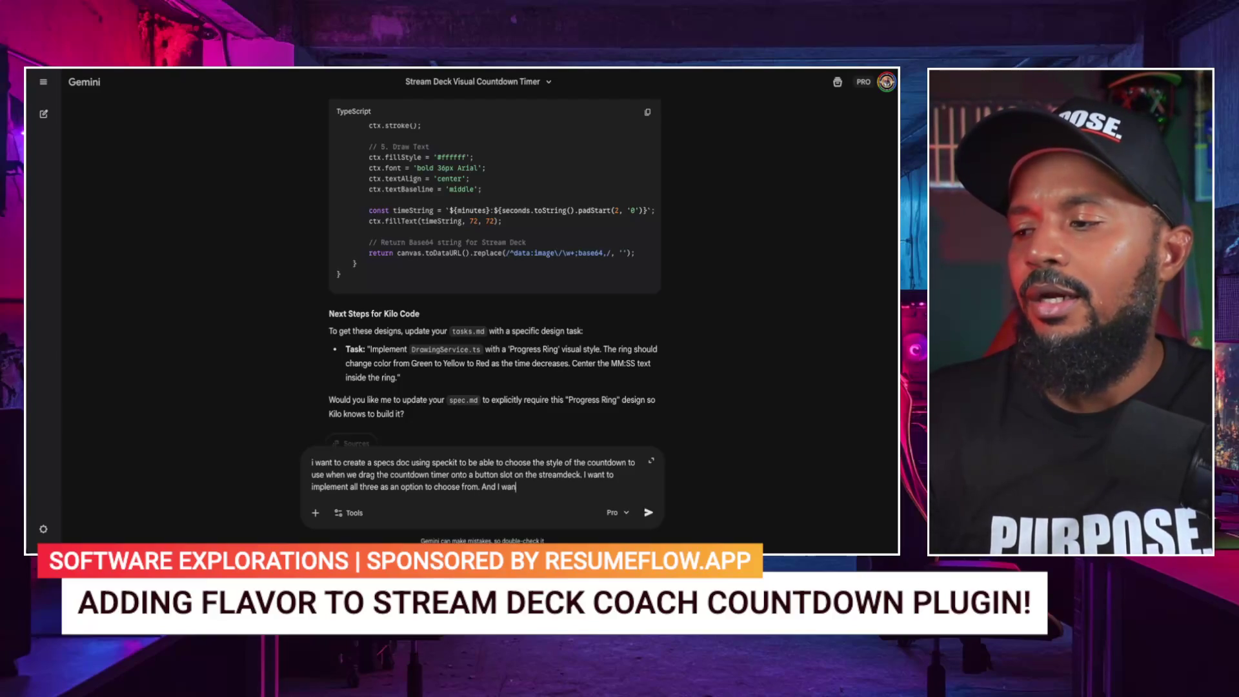
type("t the user")
type(" to be ab")
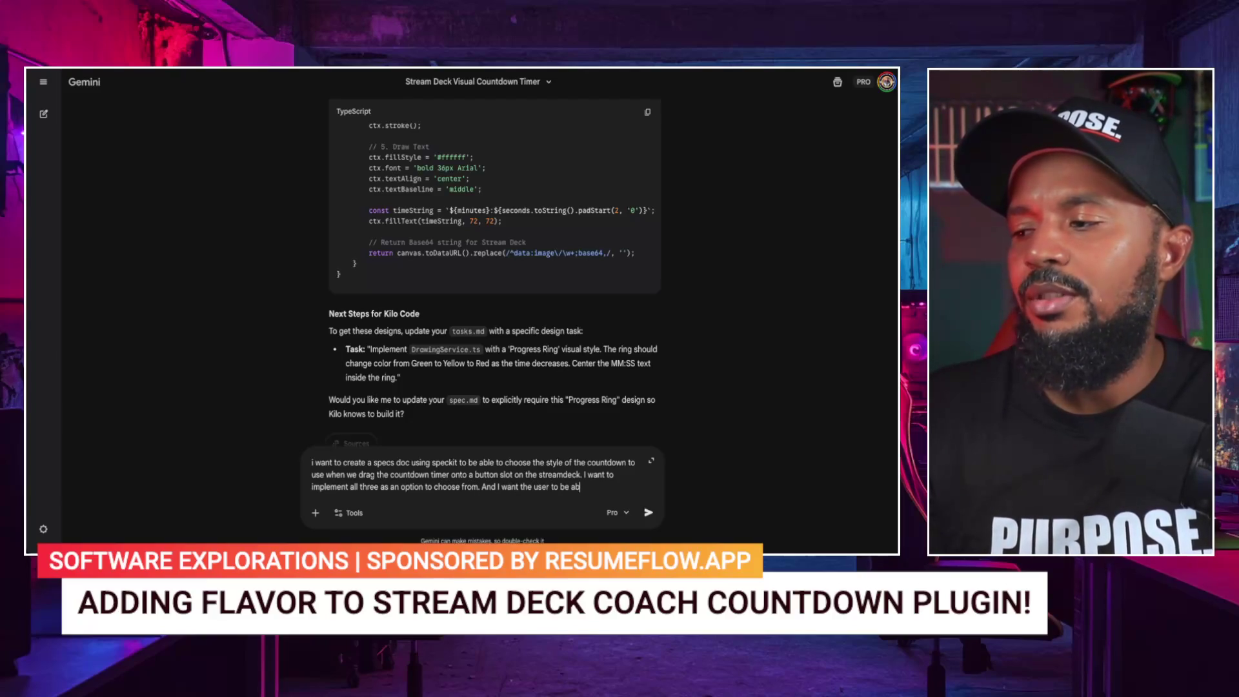
type("le to choose fro")
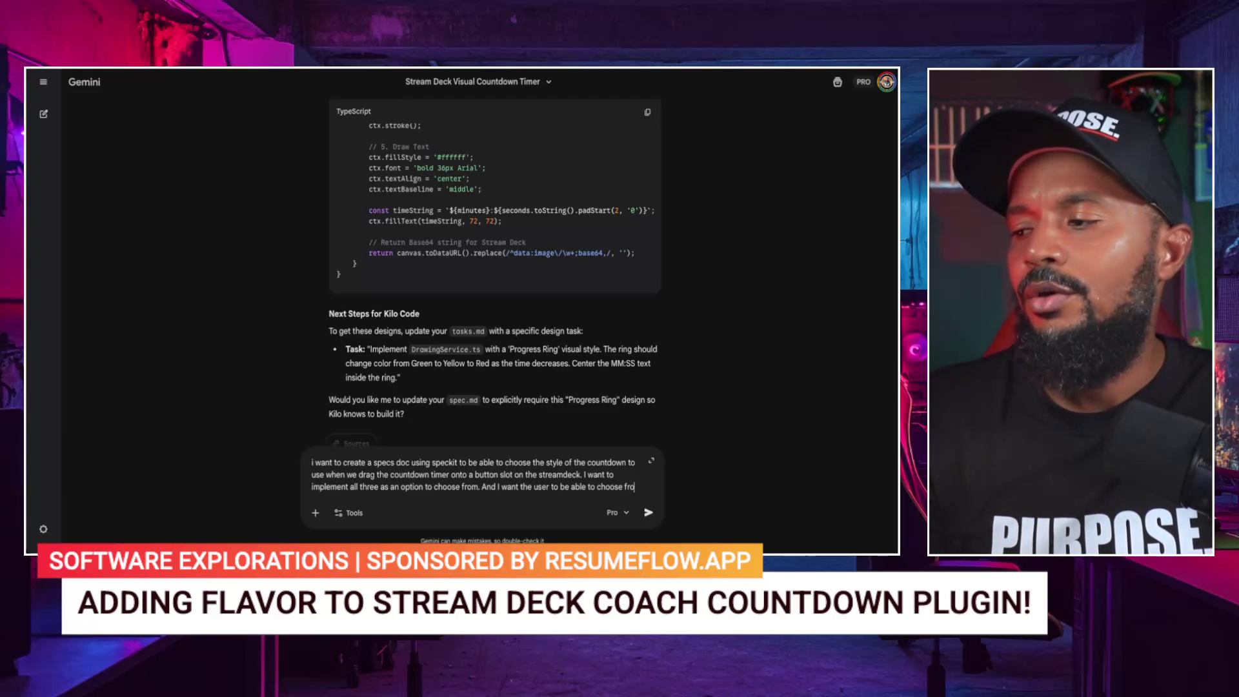
type("m cou")
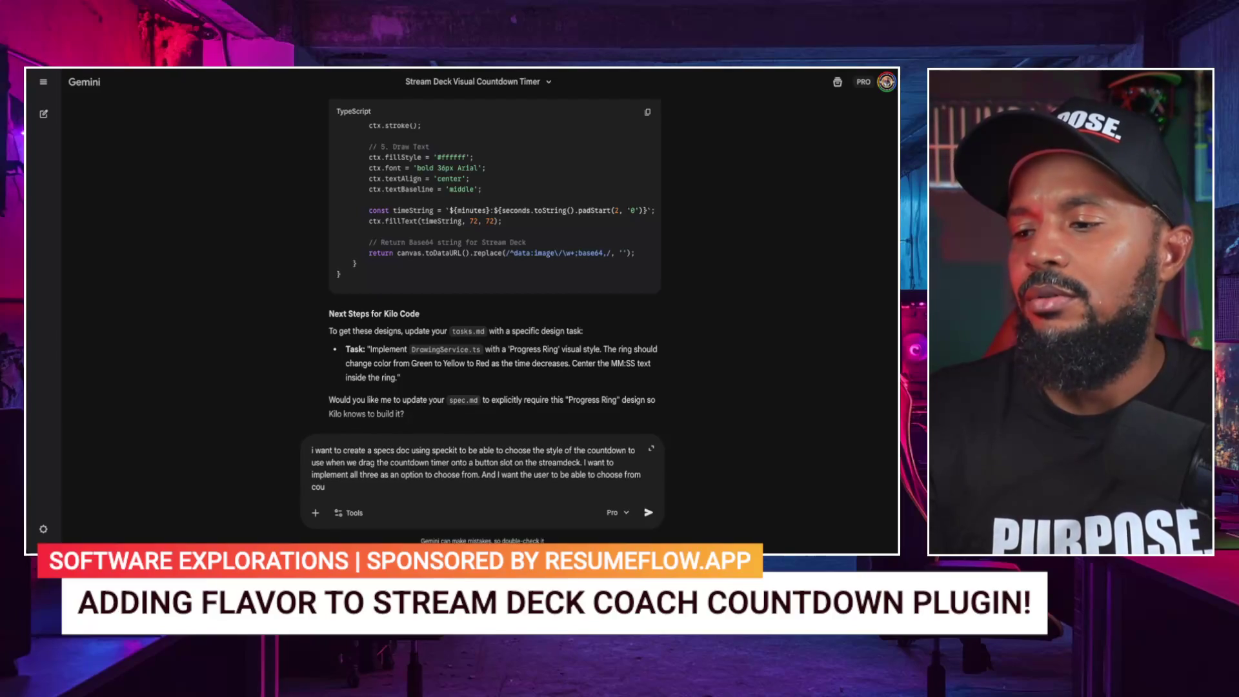
type("own, count")
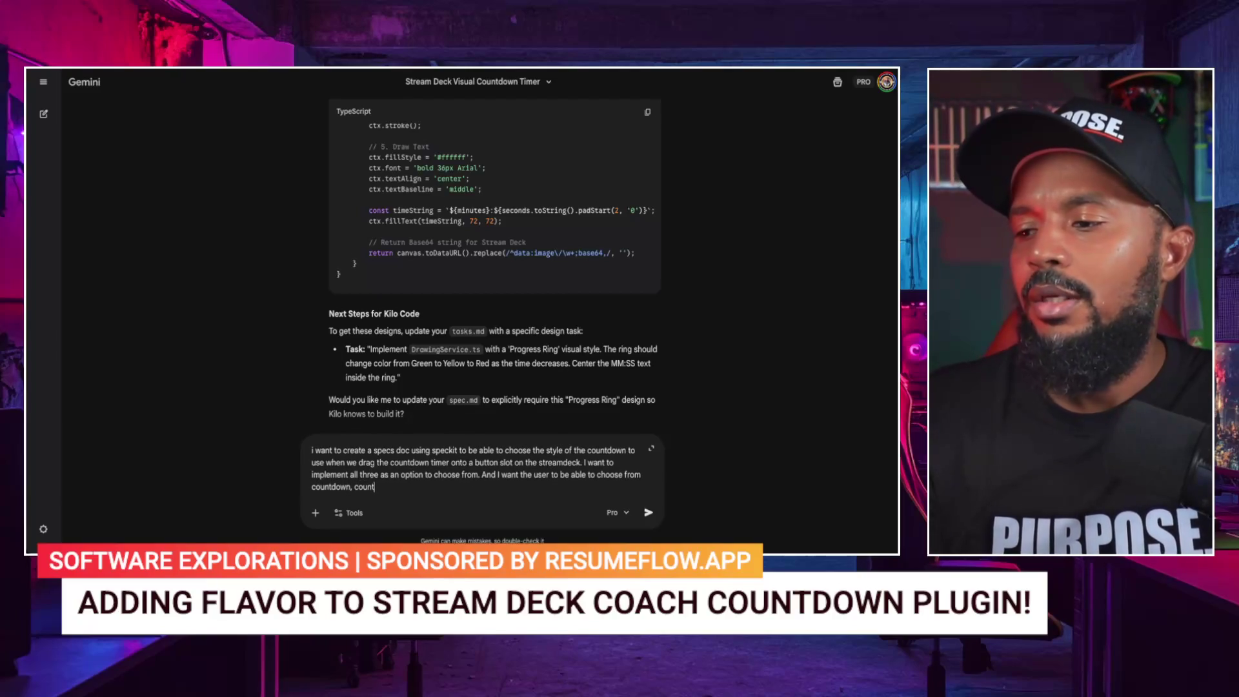
type(" up or")
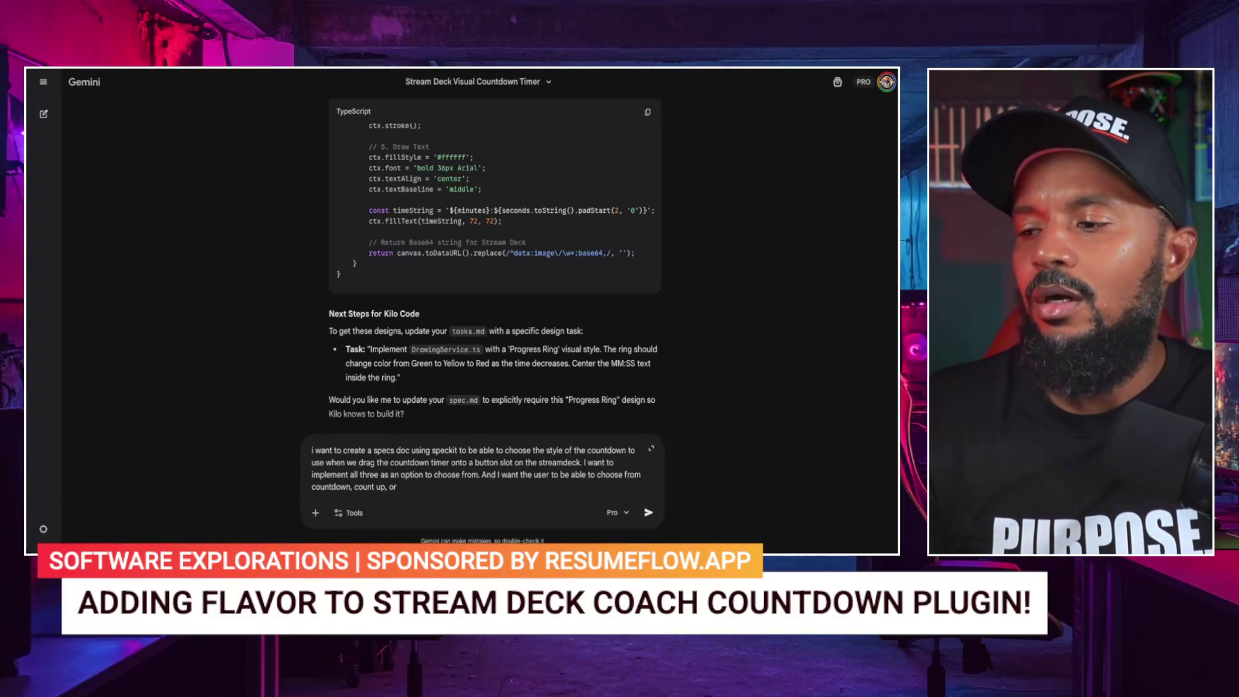
type(" perfe")
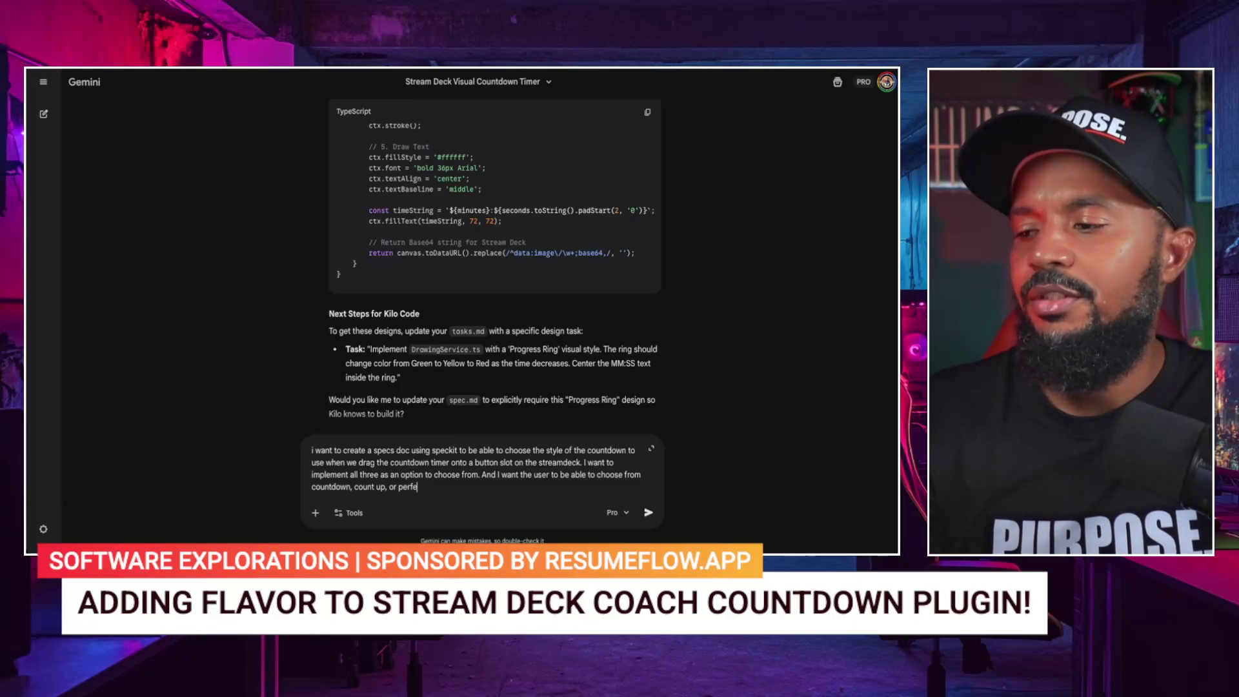
key("BackSpace")
key("BackSpace")
type("centage to")
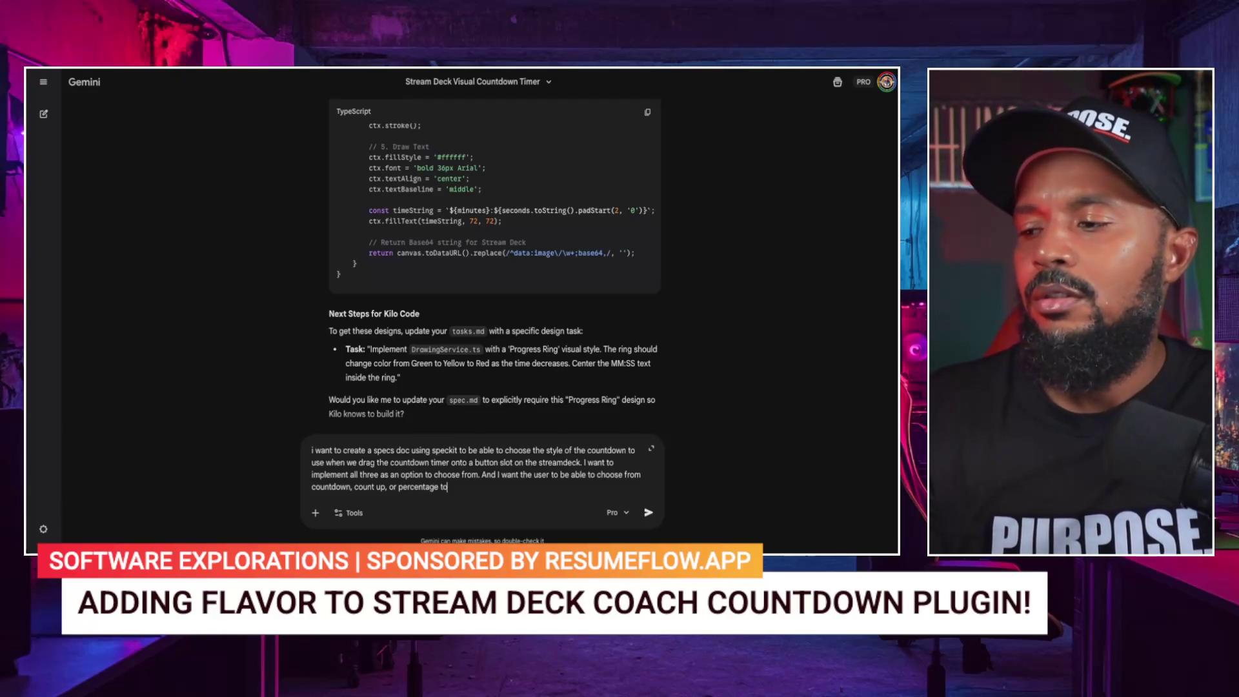
type(" show as the")
key("BackSpace")
key("BackSpace")
type("remaining time. Can you provide")
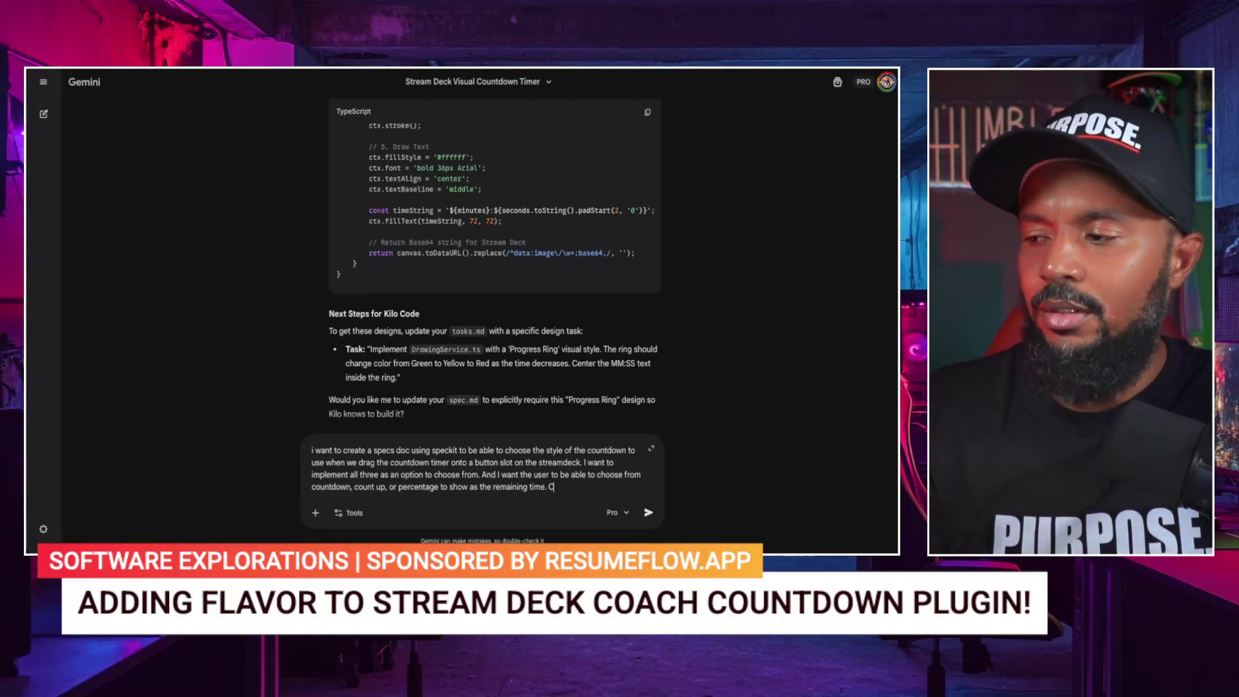
type(" me the")
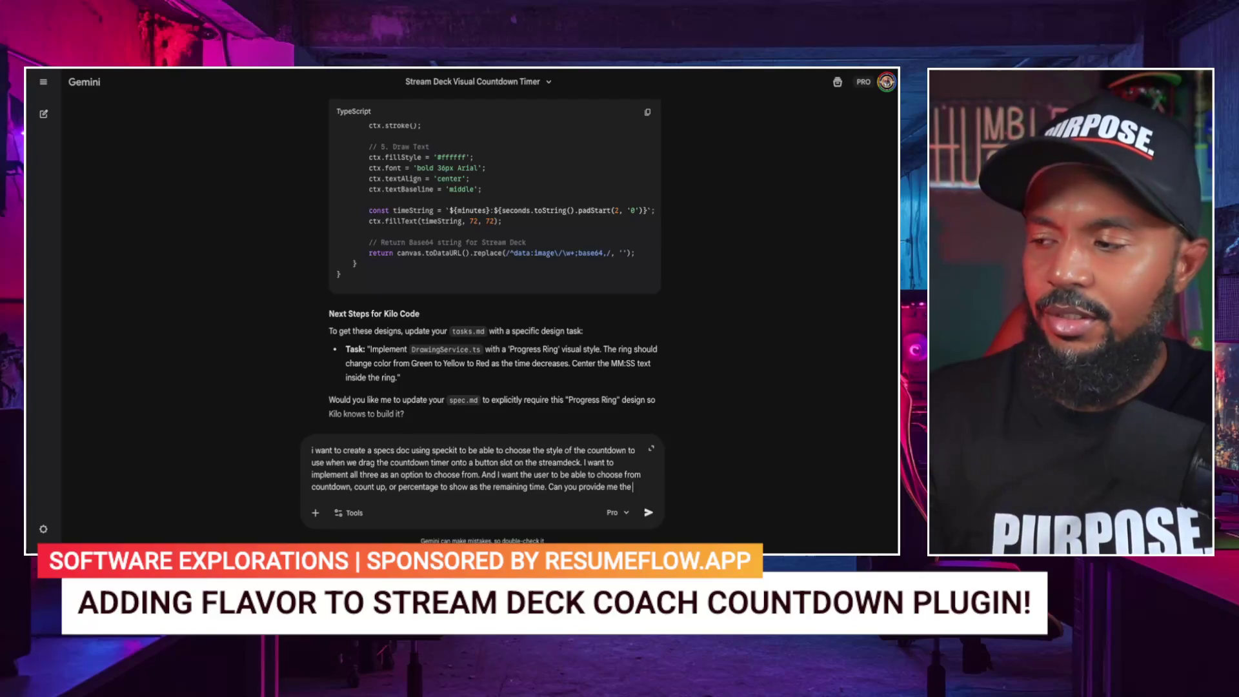
type(" promt")
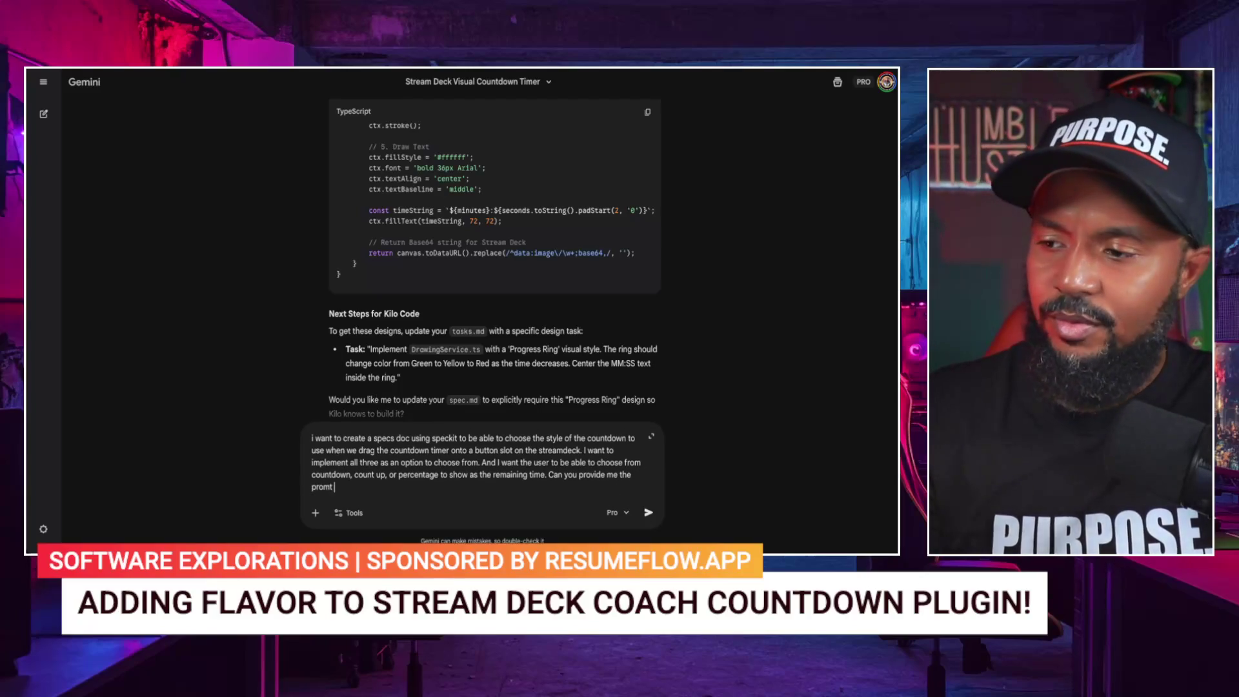
key("BackSpace")
type("pt I could use to p")
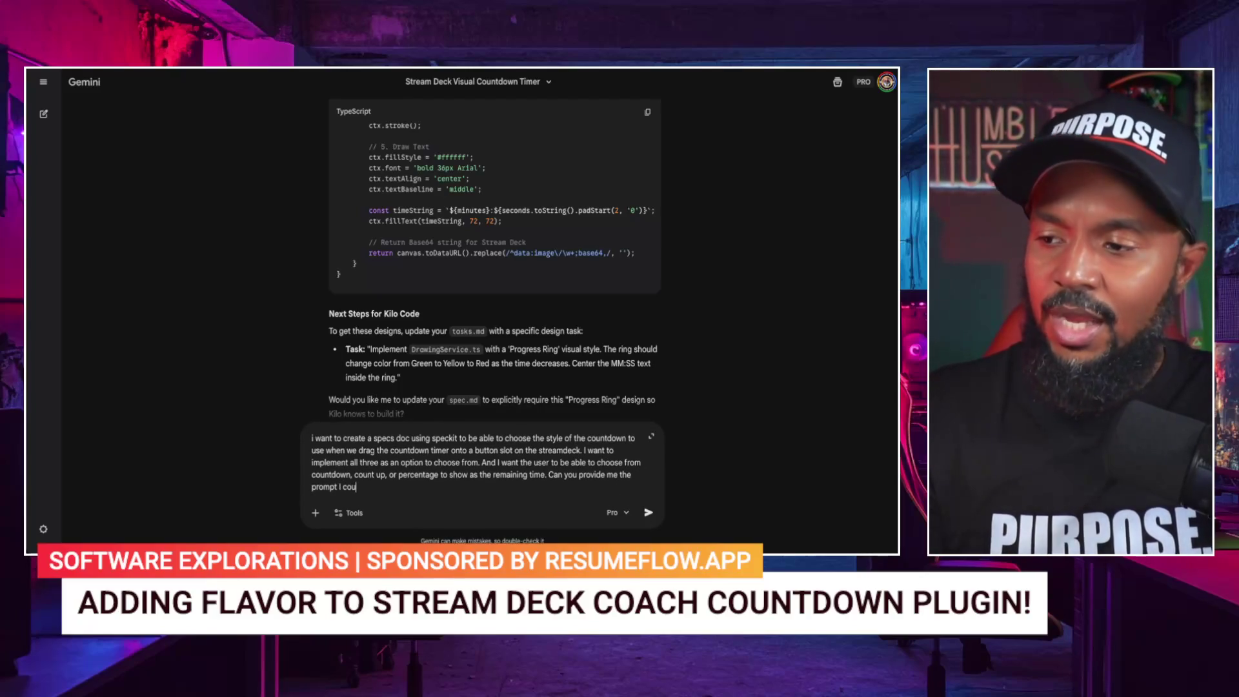
type("ass to speckit to")
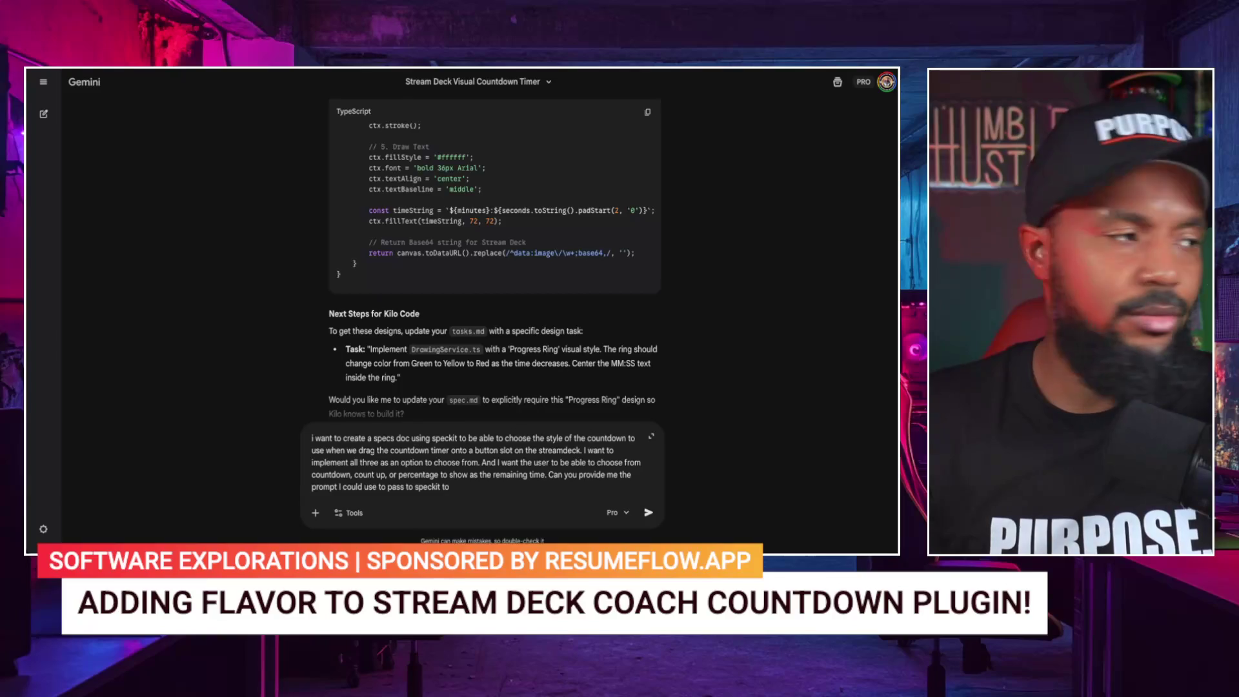
type(" mine out the")
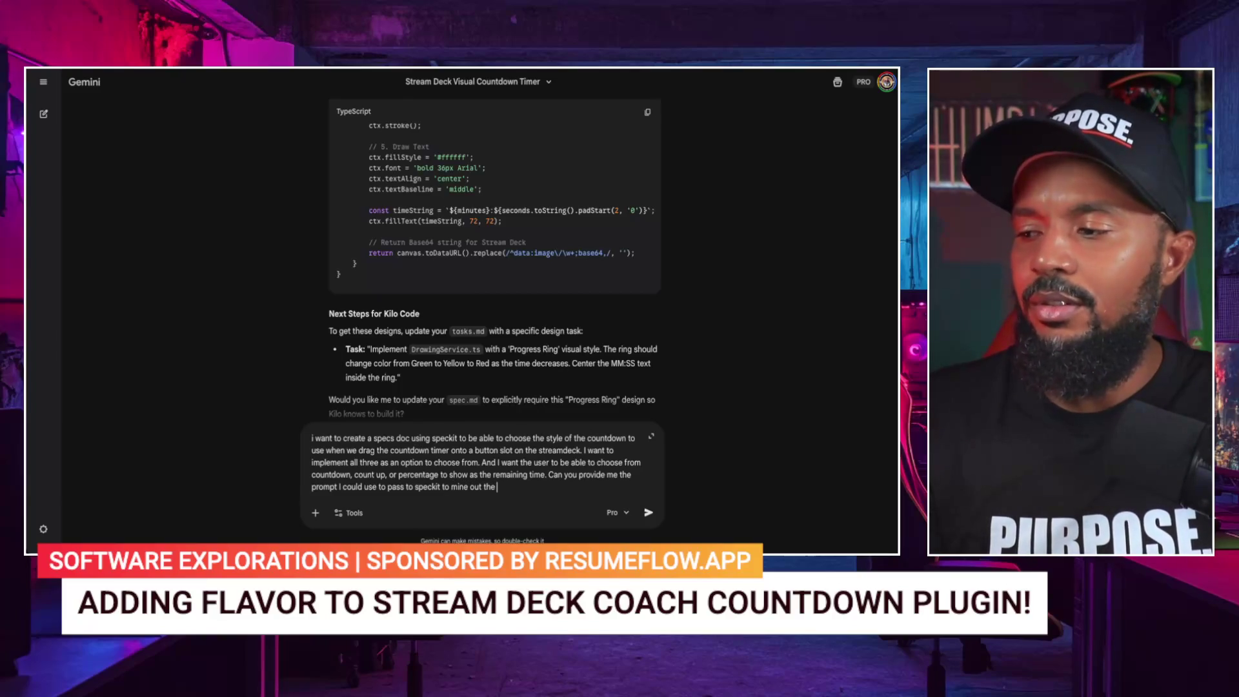
type(" spc")
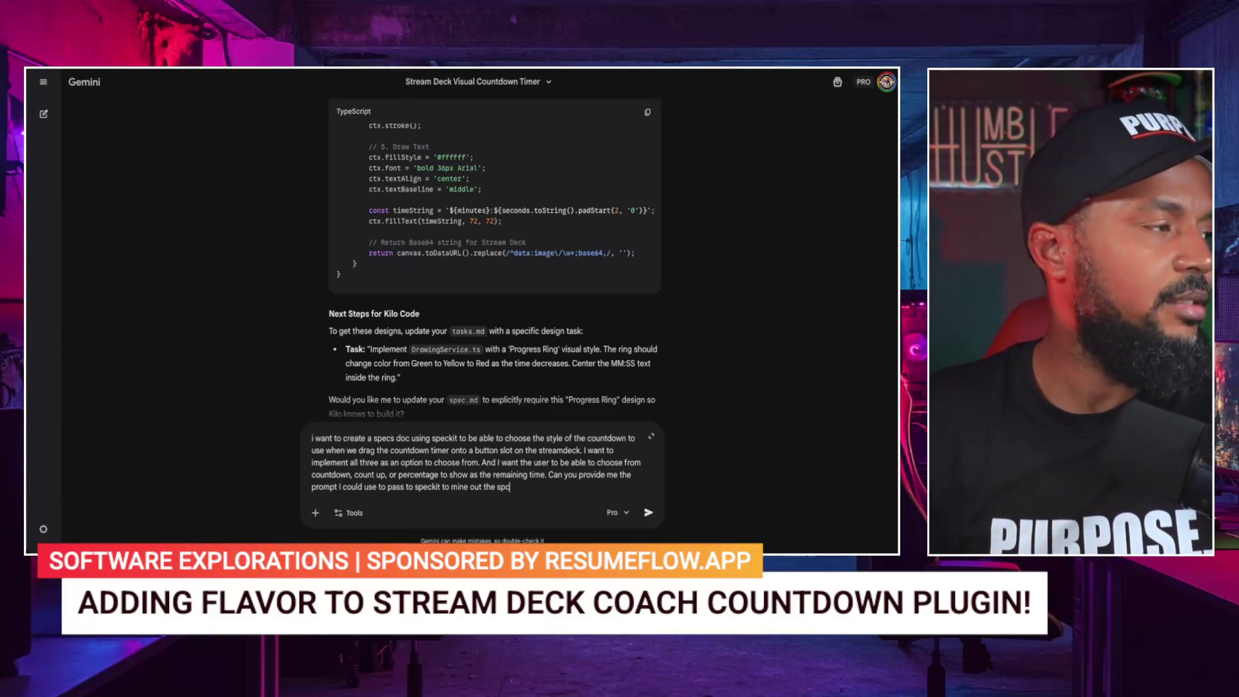
key("BackSpace")
type("ecs,")
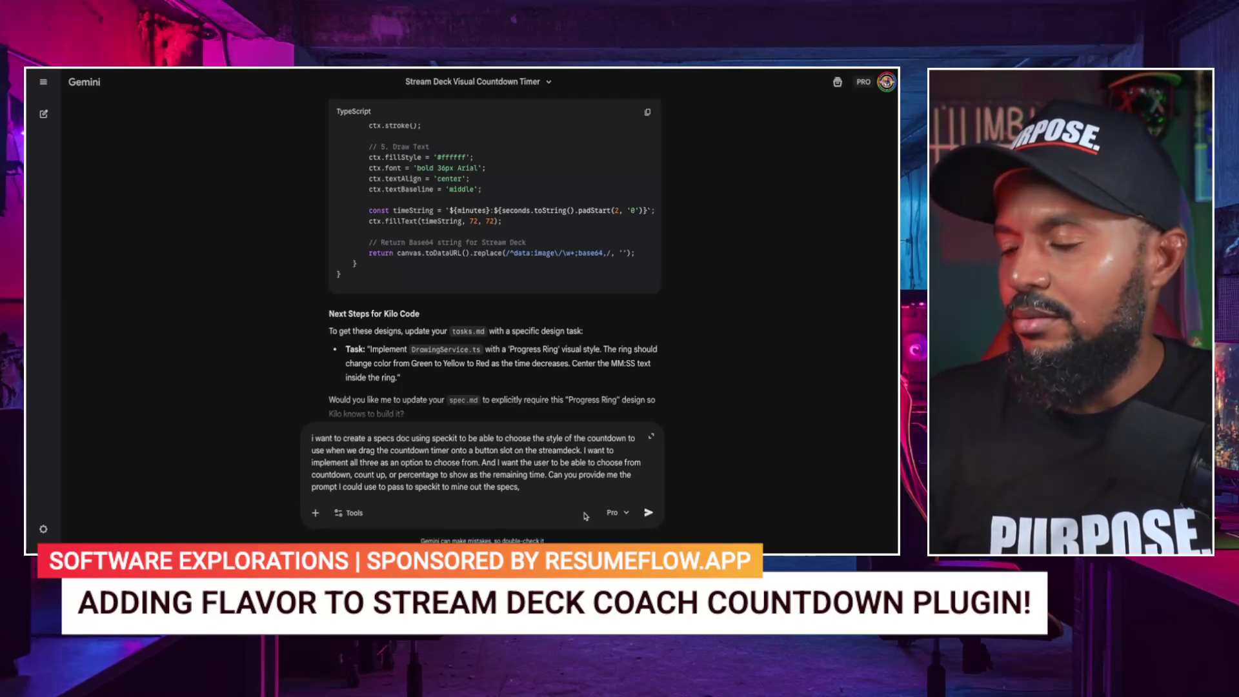
key("Return")
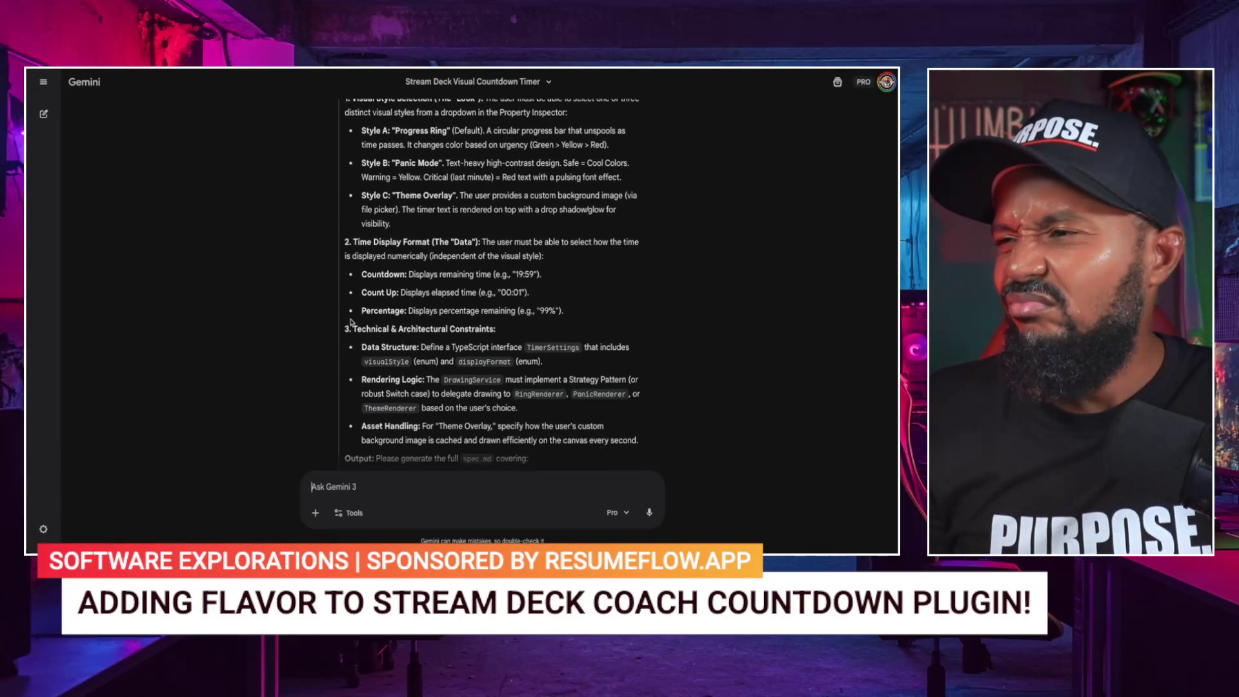
Step: Scroll through Gemini's generated spec.md prompt for the Coach Countdown plugin back to its start
scroll(351, 321, "down", 1)
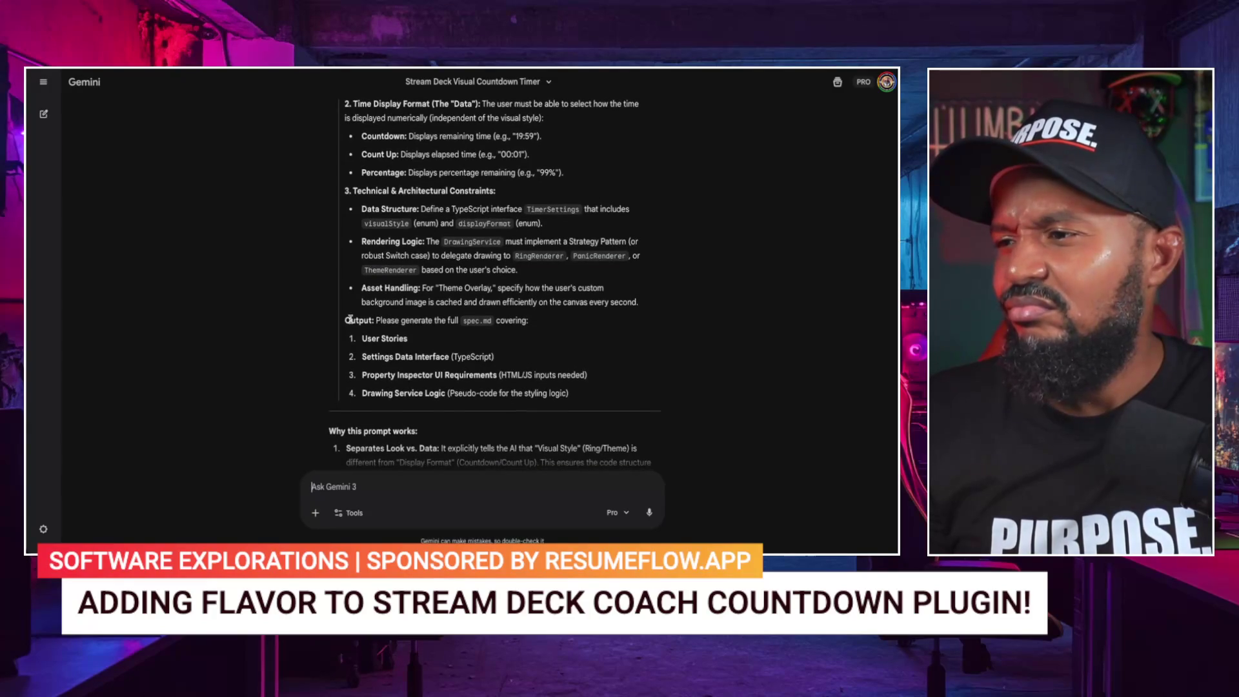
scroll(349, 319, "down", 1)
scroll(352, 322, "down", 1)
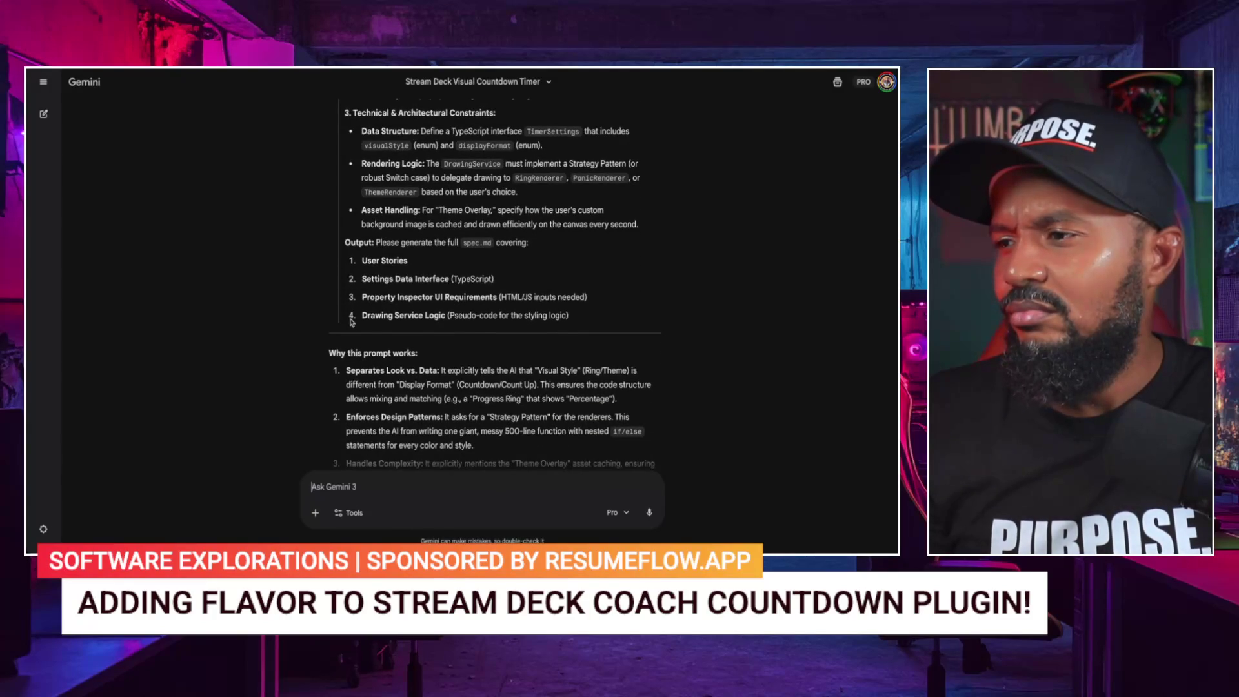
scroll(391, 282, "up", 1)
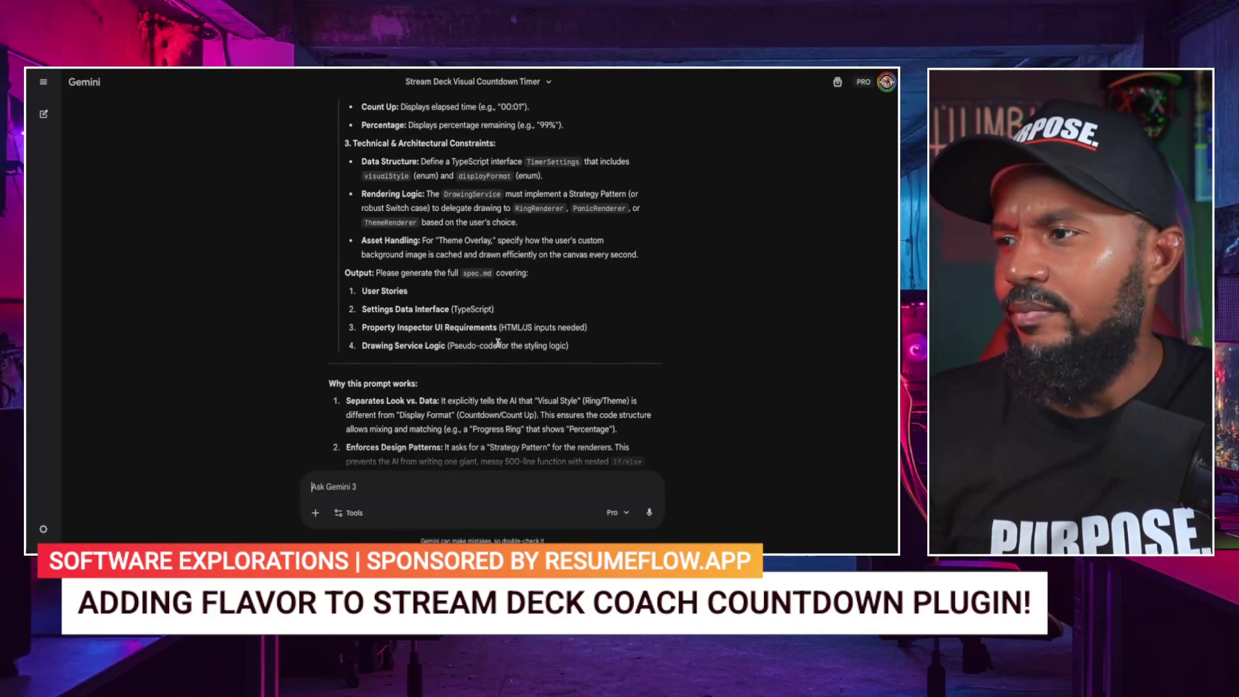
scroll(578, 348, "up", 1)
scroll(579, 347, "up", 3)
scroll(579, 347, "up", 2)
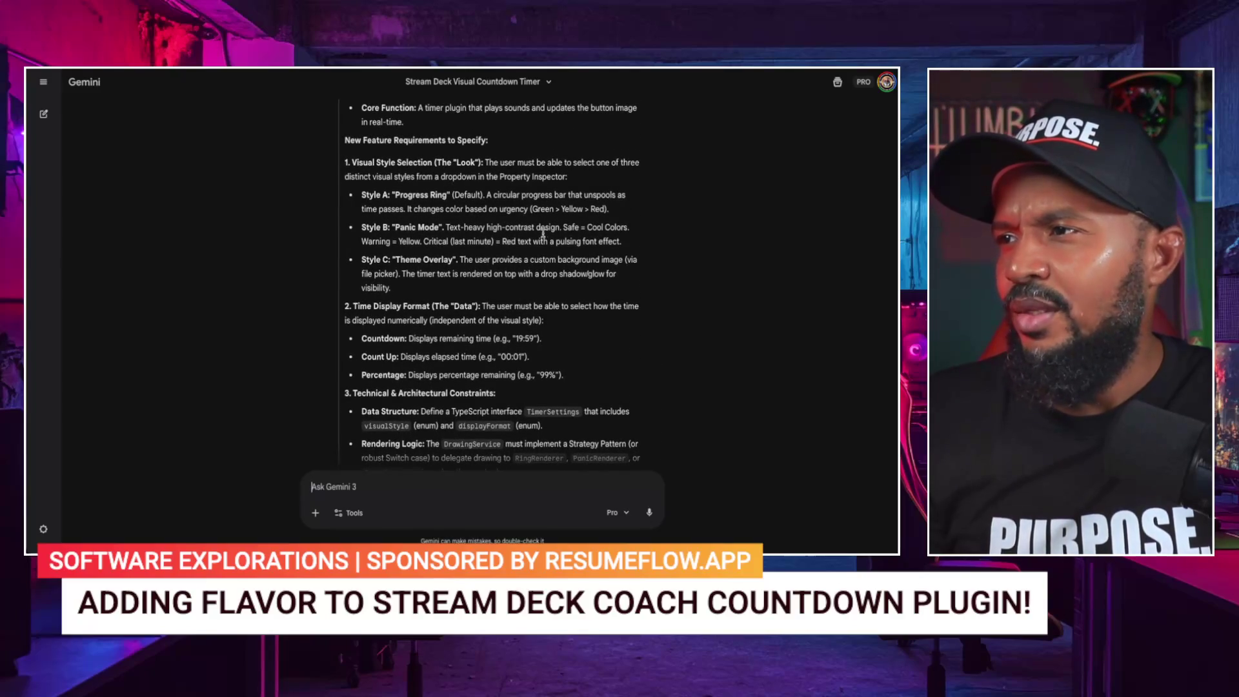
scroll(458, 171, "up", 1)
scroll(400, 195, "up", 2)
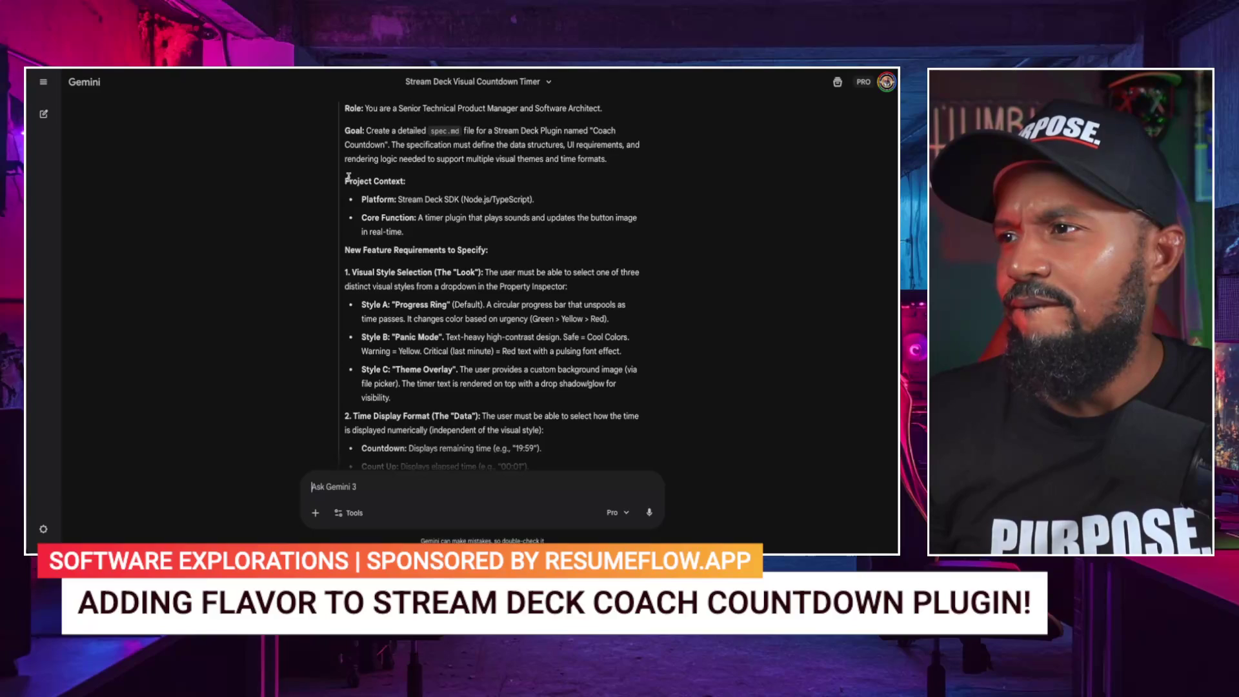
scroll(348, 176, "up", 1)
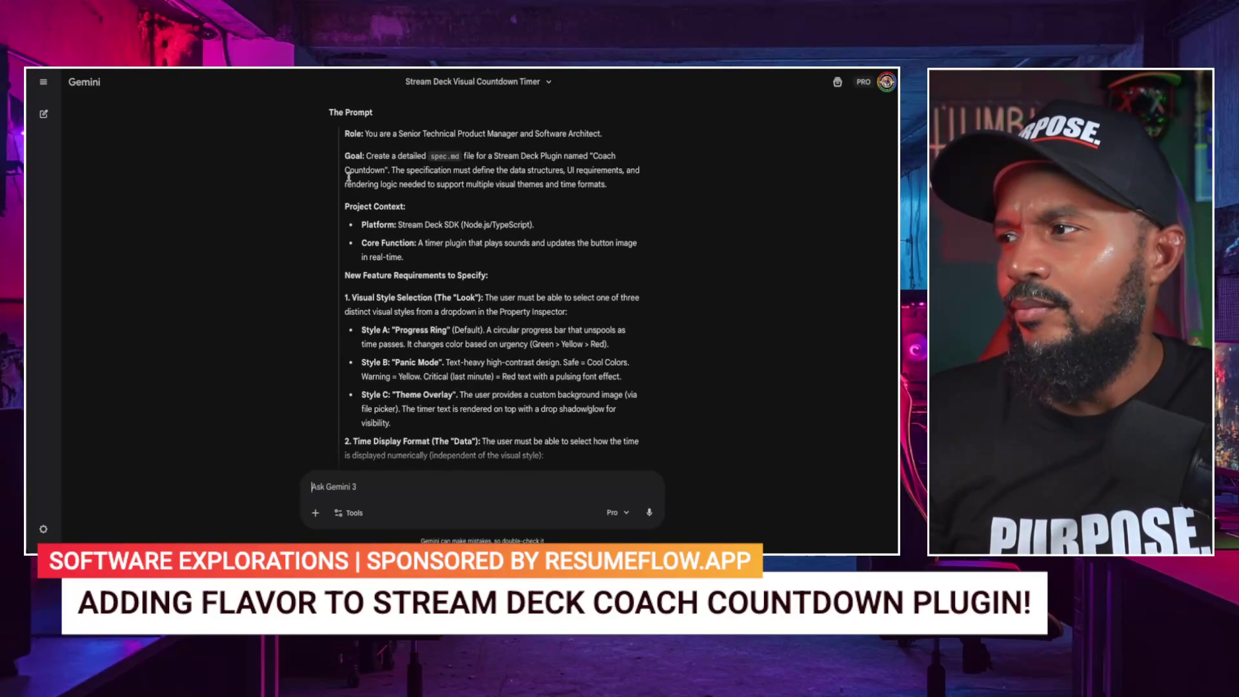
scroll(349, 176, "up", 1)
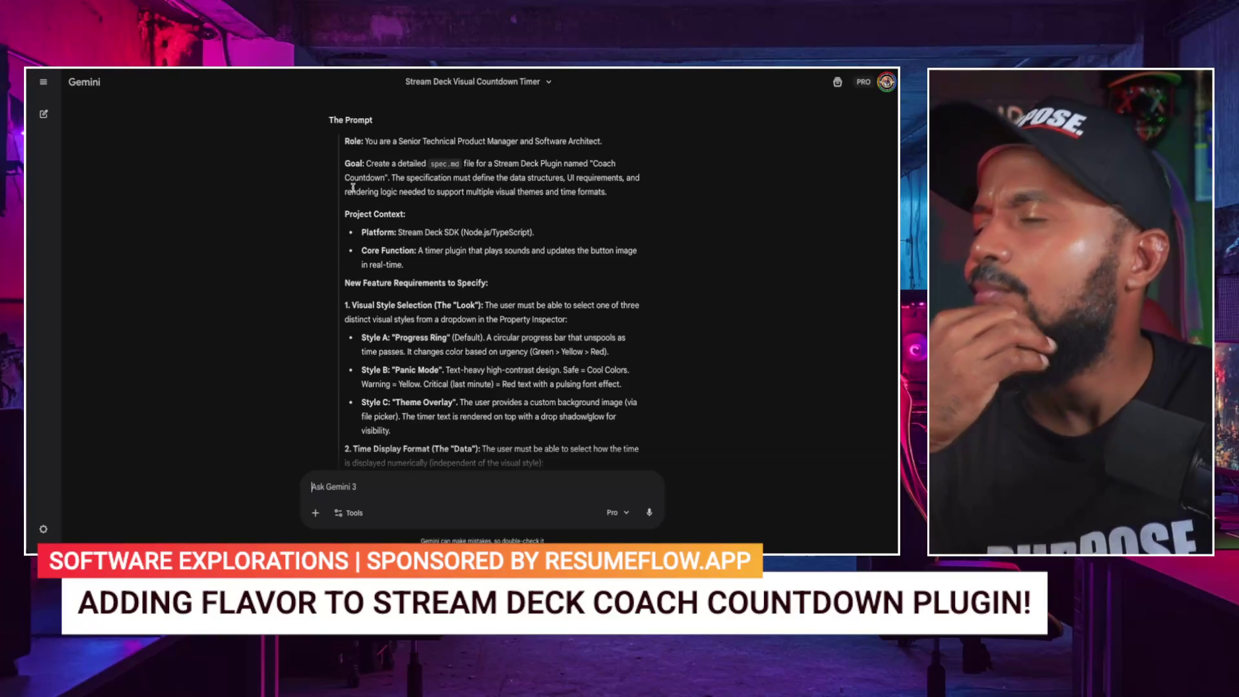
scroll(353, 187, "up", 2)
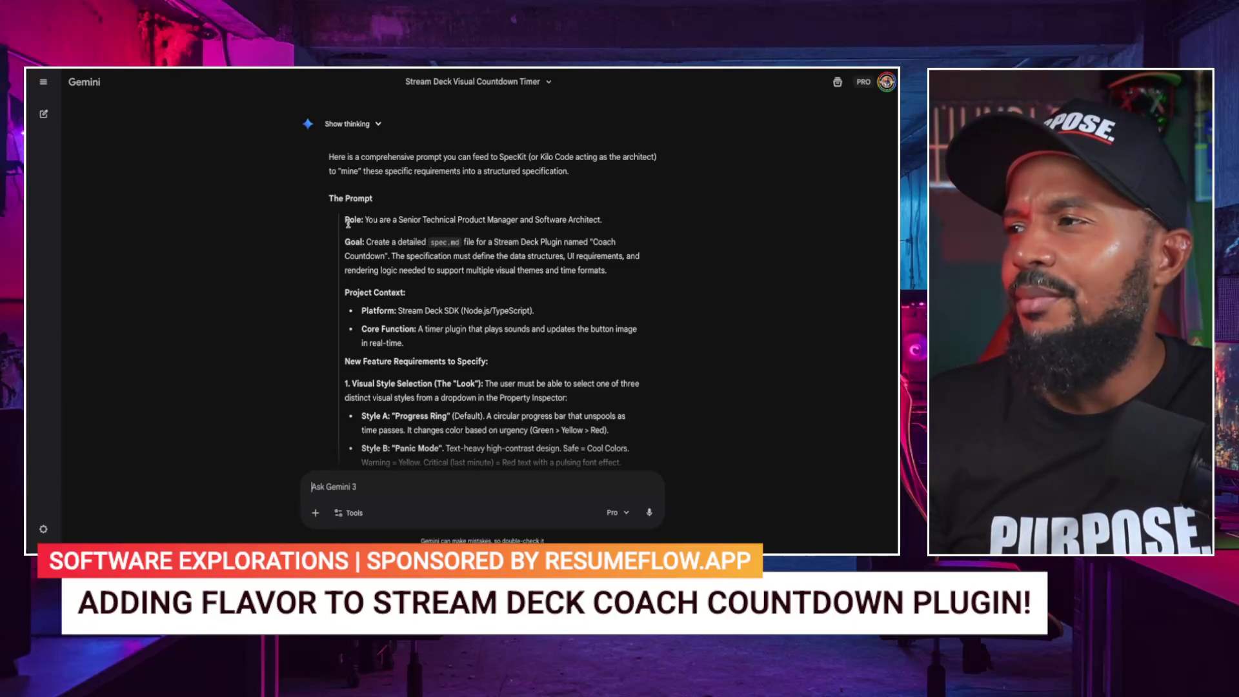
Step: Select Gemini's generated prompt from the 'Role:' line through 'Drawing Service Logic'
mouse_move(344, 216)
left_mouse_down()
mouse_move(606, 274)
mouse_move(452, 349)
mouse_move(452, 466)
mouse_move(453, 394)
mouse_move(490, 461)
mouse_move(568, 406)
mouse_move(622, 417)
left_mouse_up()
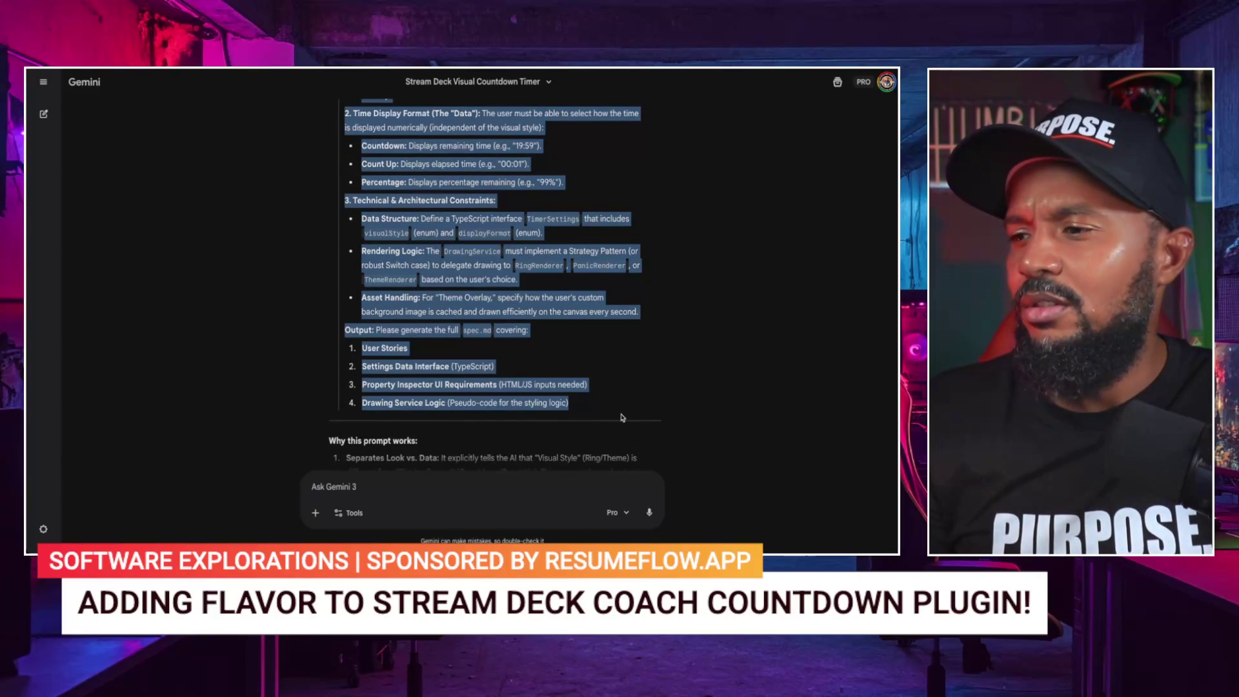
scroll(479, 267, "up", 2)
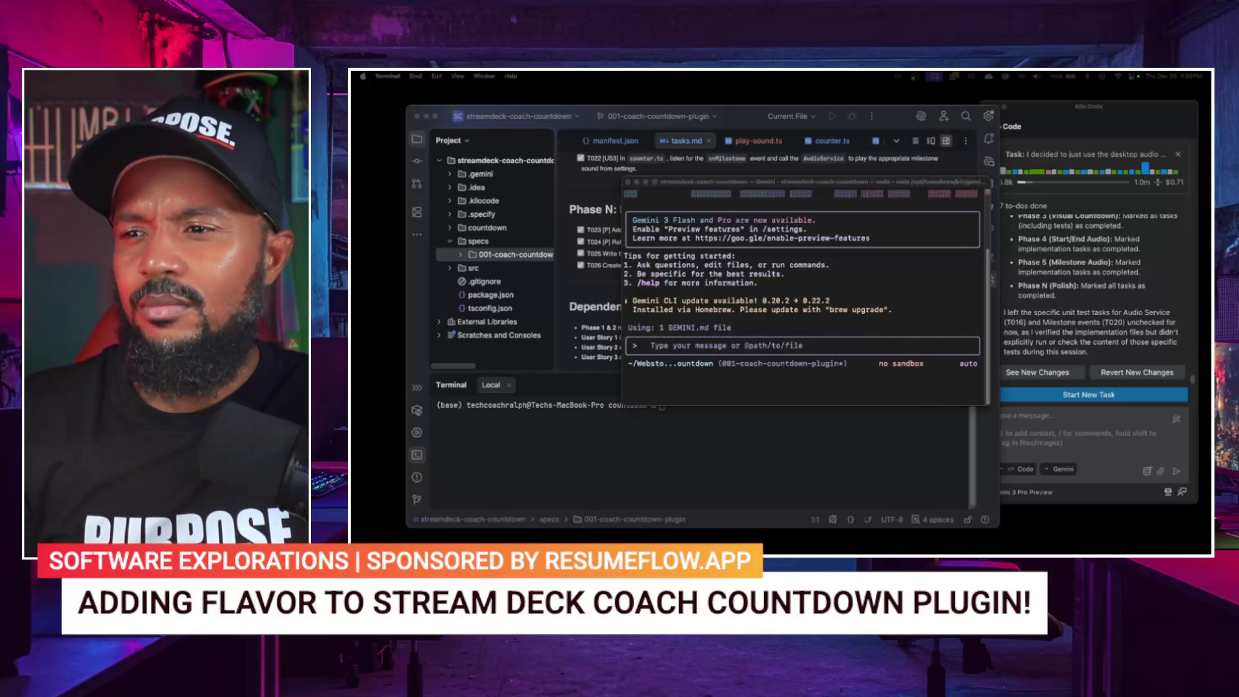
Step: Submit /speckit.specify with the pasted Coach Countdown style prompt in the Gemini CLI terminal
left_click(867, 335)
type("/s")
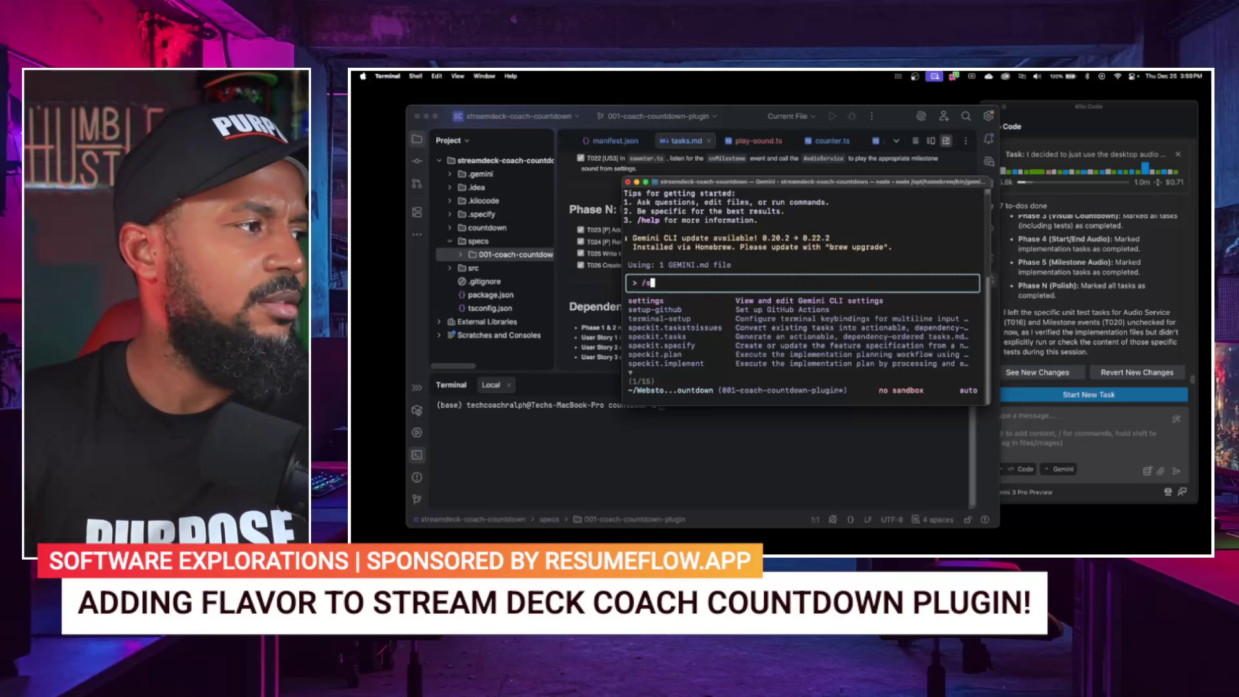
type("peckit.speckit.sp")
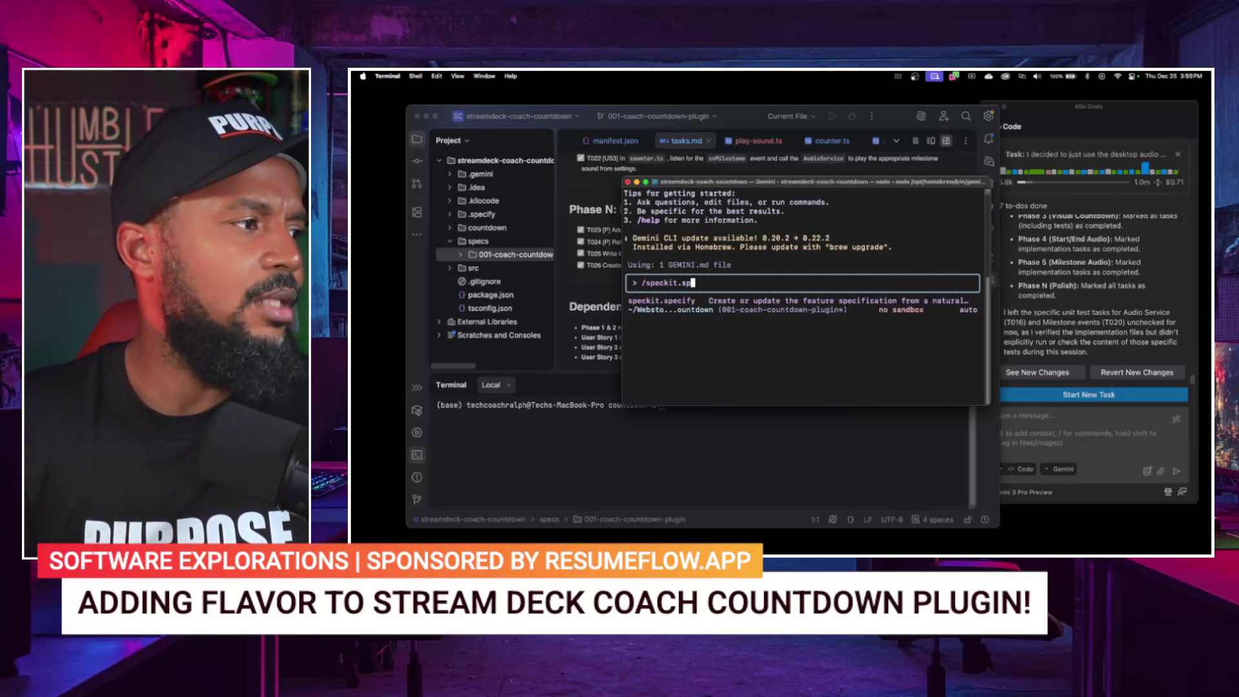
key("Tab")
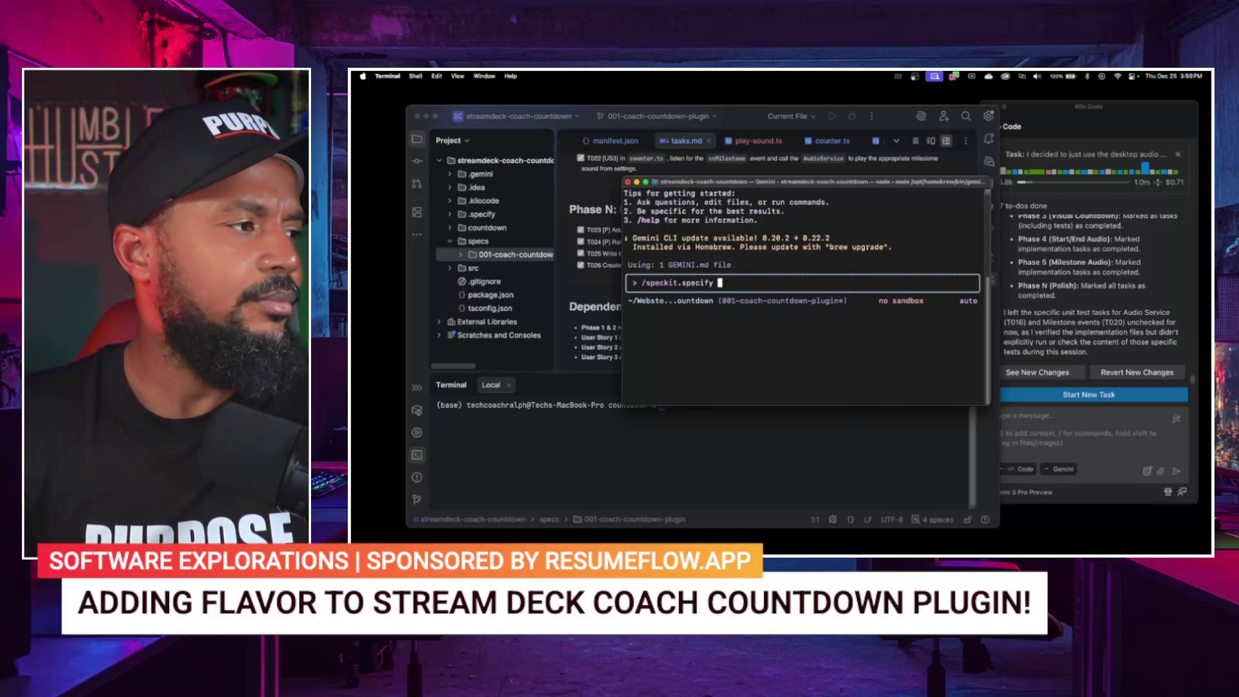
key("super+v")
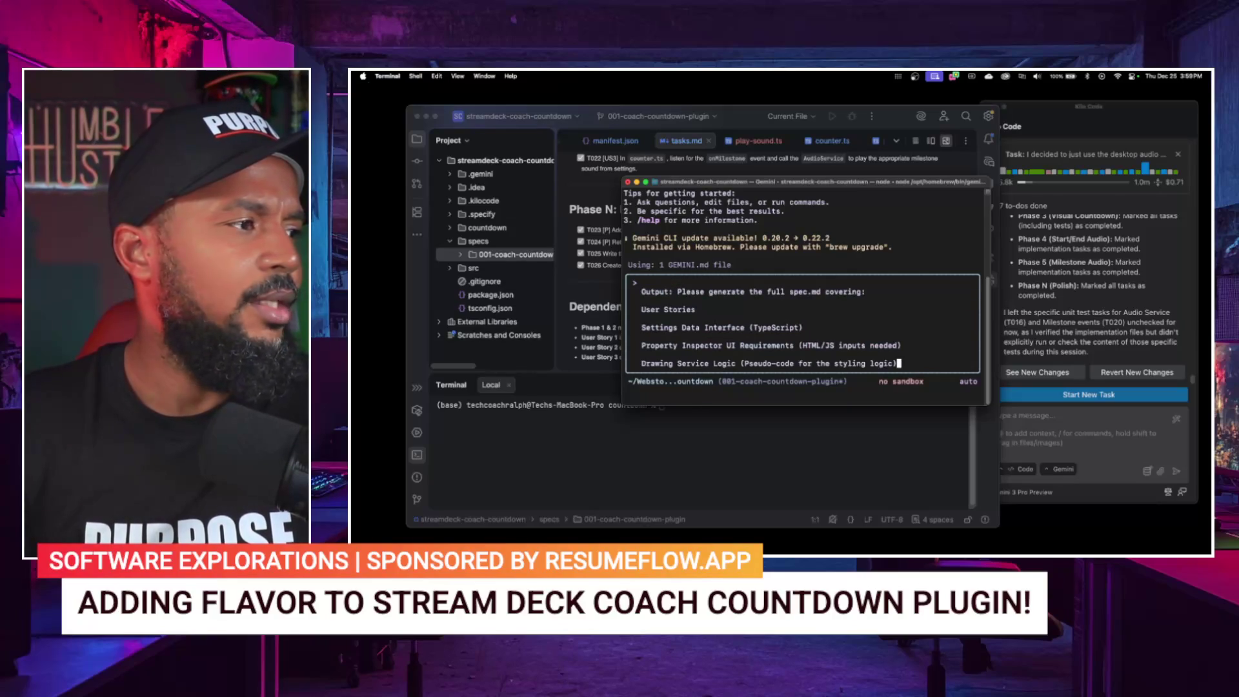
key("Return")
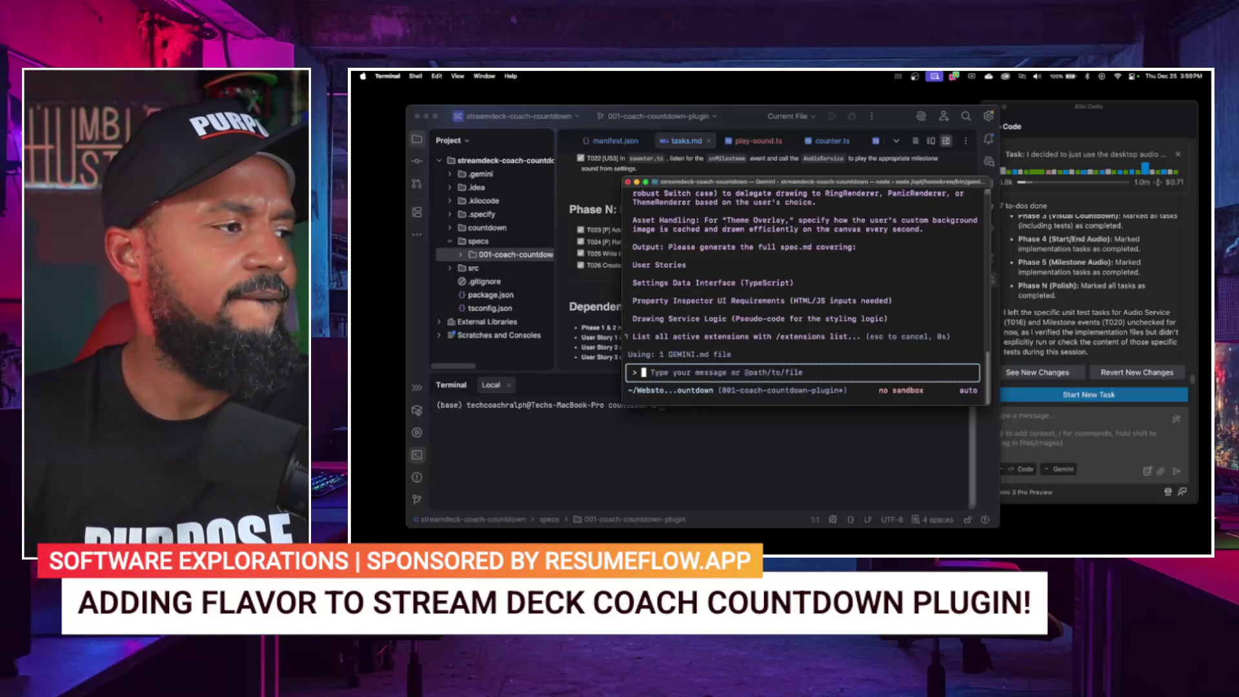
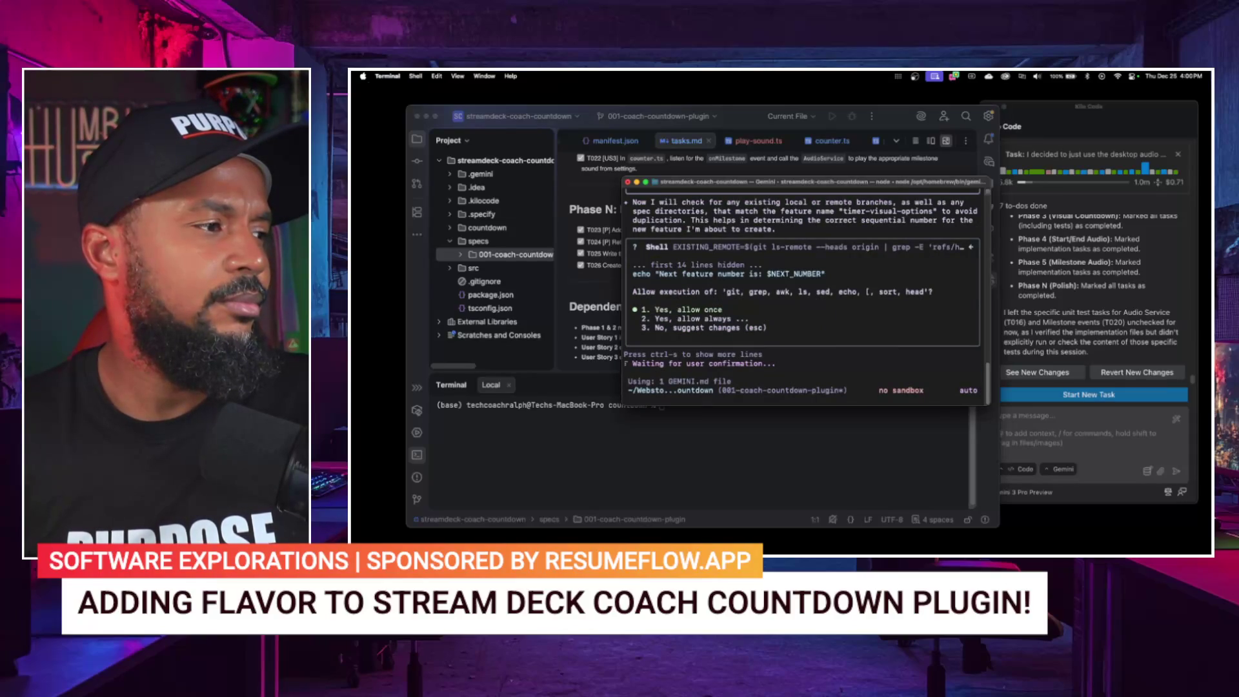
Step: Allow Gemini's pending shell command to run once so it finds the next feature number
key("Return")
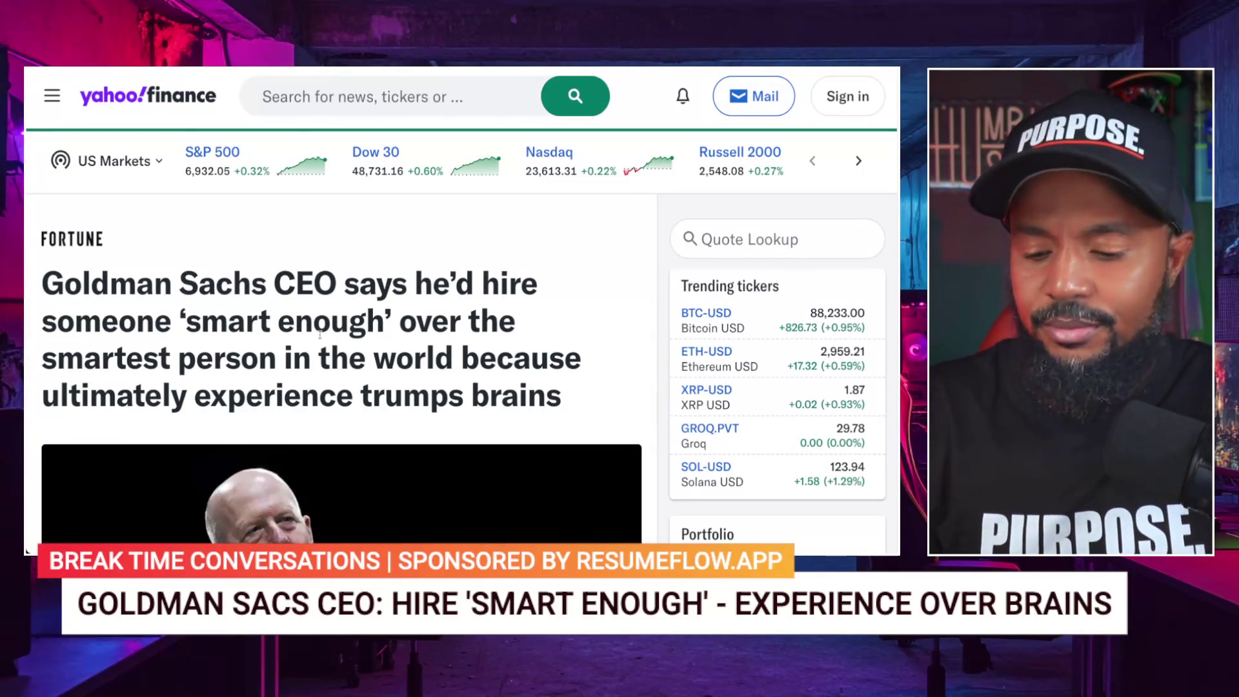
Step: Zoom the Goldman Sachs hiring article to 300% and scroll slightly down
key("ctrl+plus")
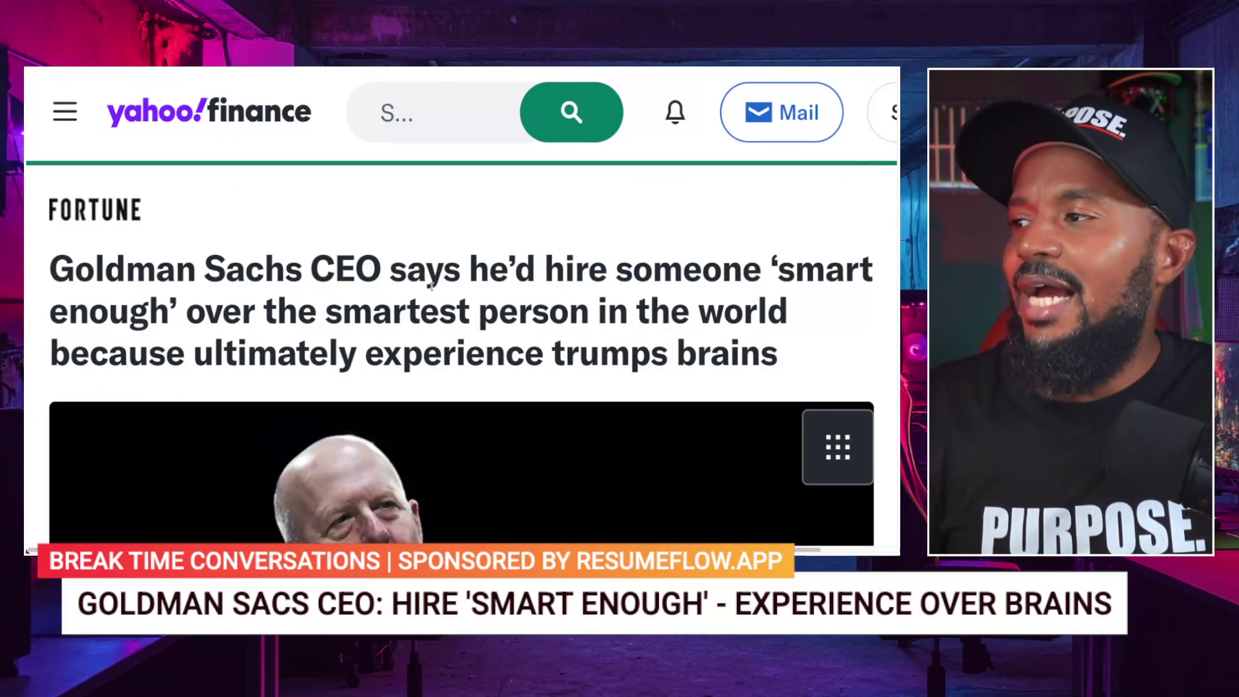
scroll(431, 286, "down", 1)
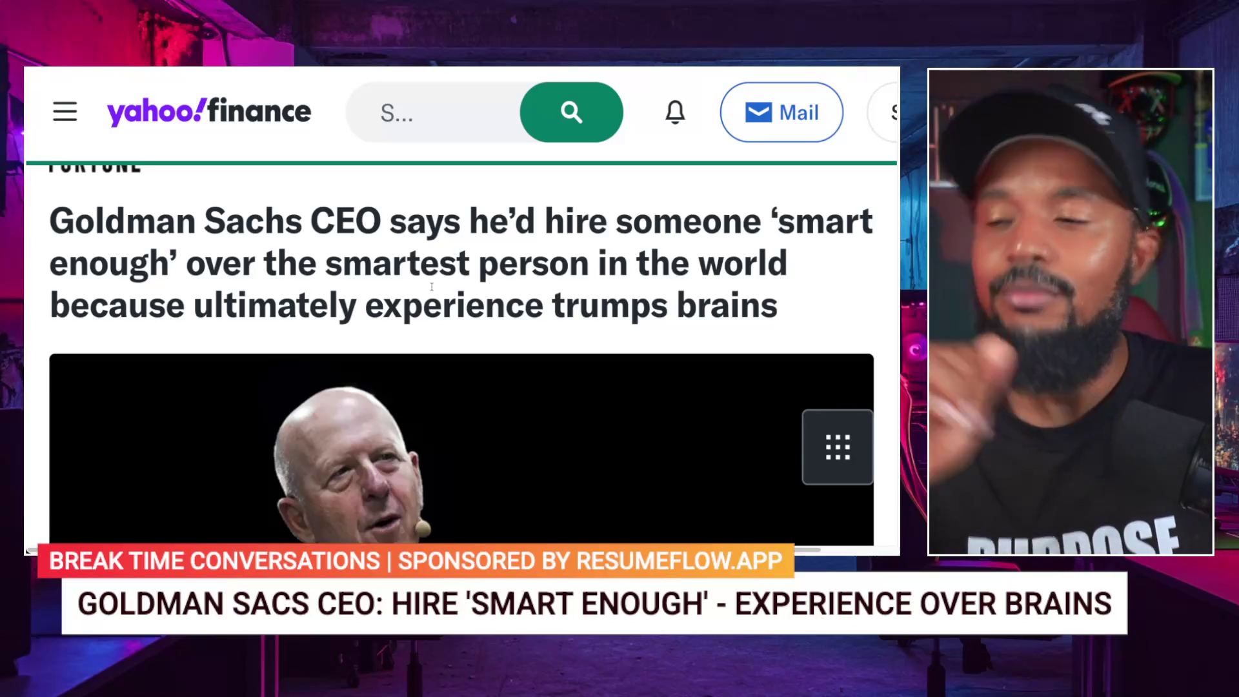
Step: Scroll past the photo and byline to Solomon's 'smart enough' quote from the Long Strange Trip podcast
scroll(412, 310, "down", 1)
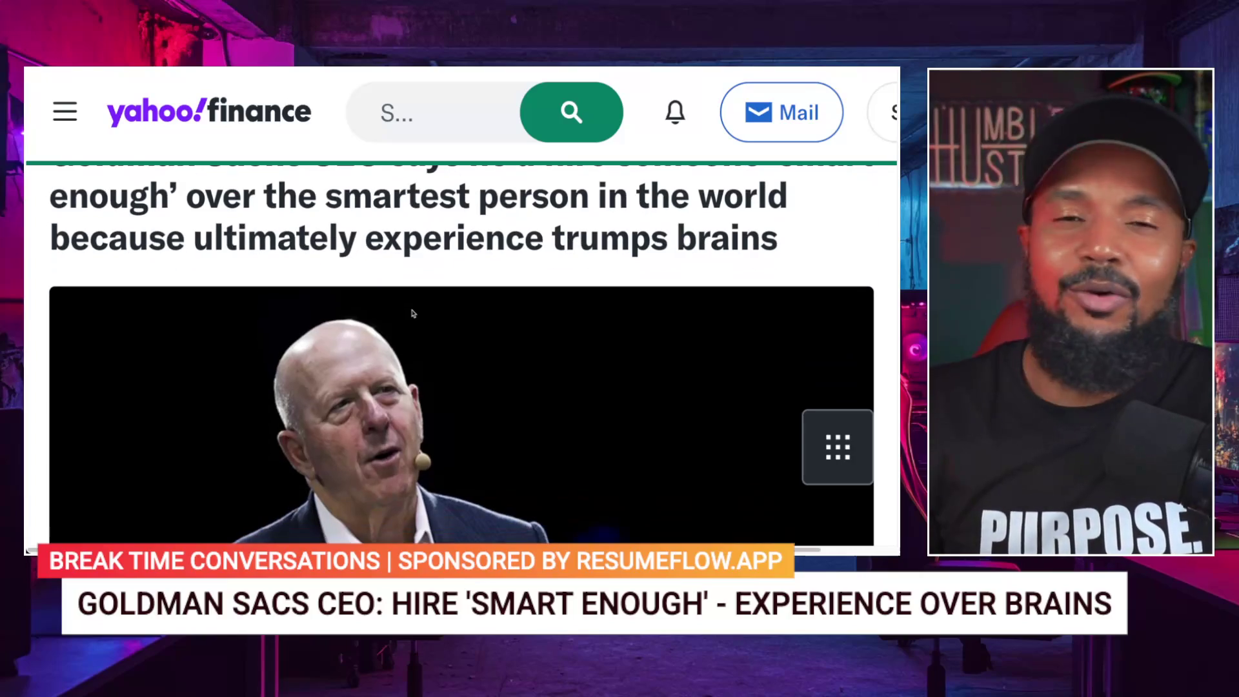
scroll(413, 313, "down", 6)
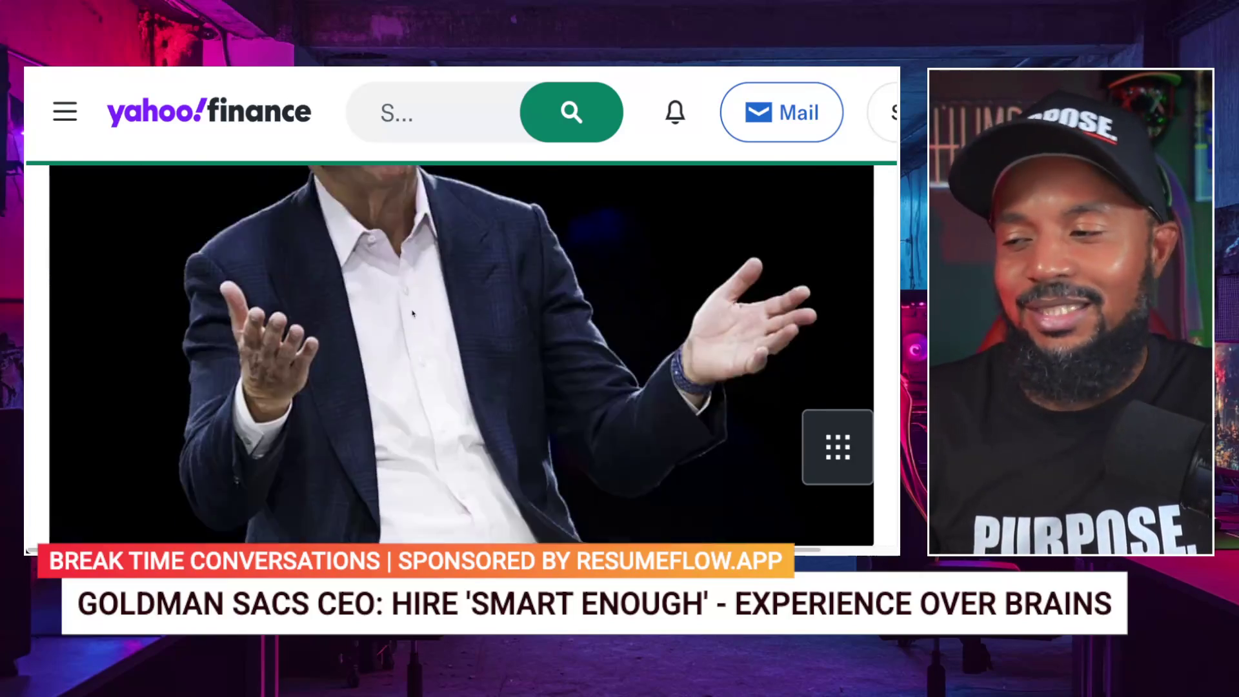
scroll(413, 314, "down", 1)
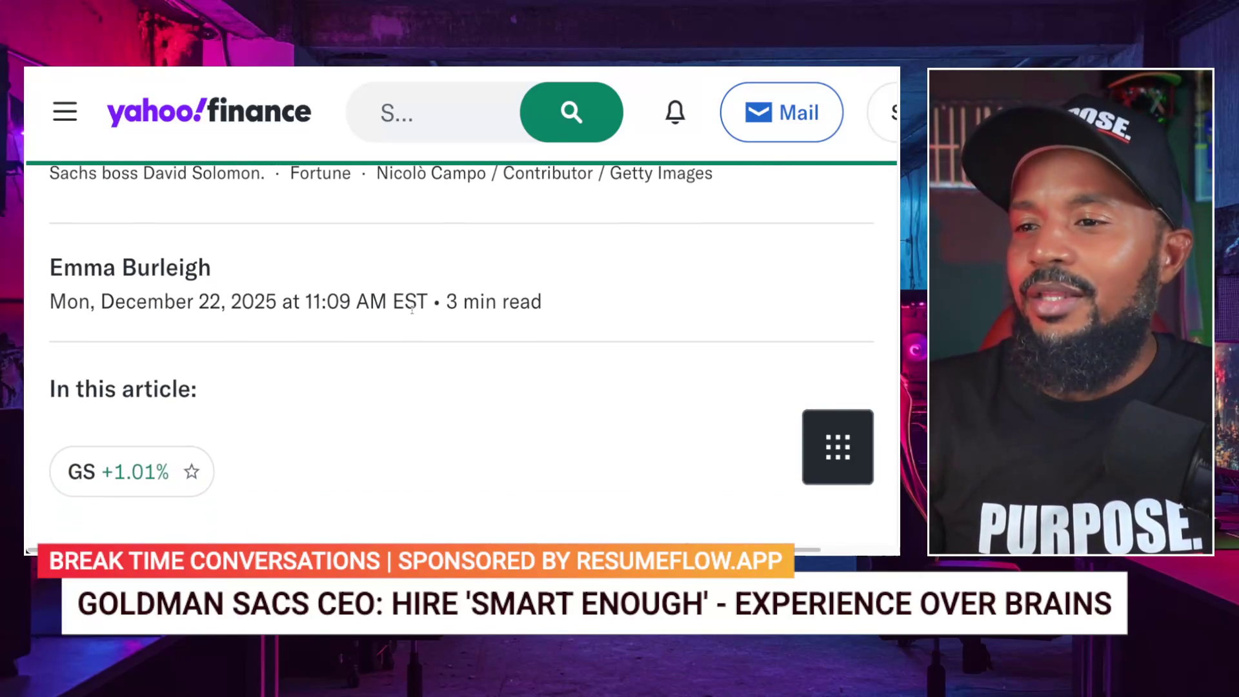
scroll(412, 310, "down", 5)
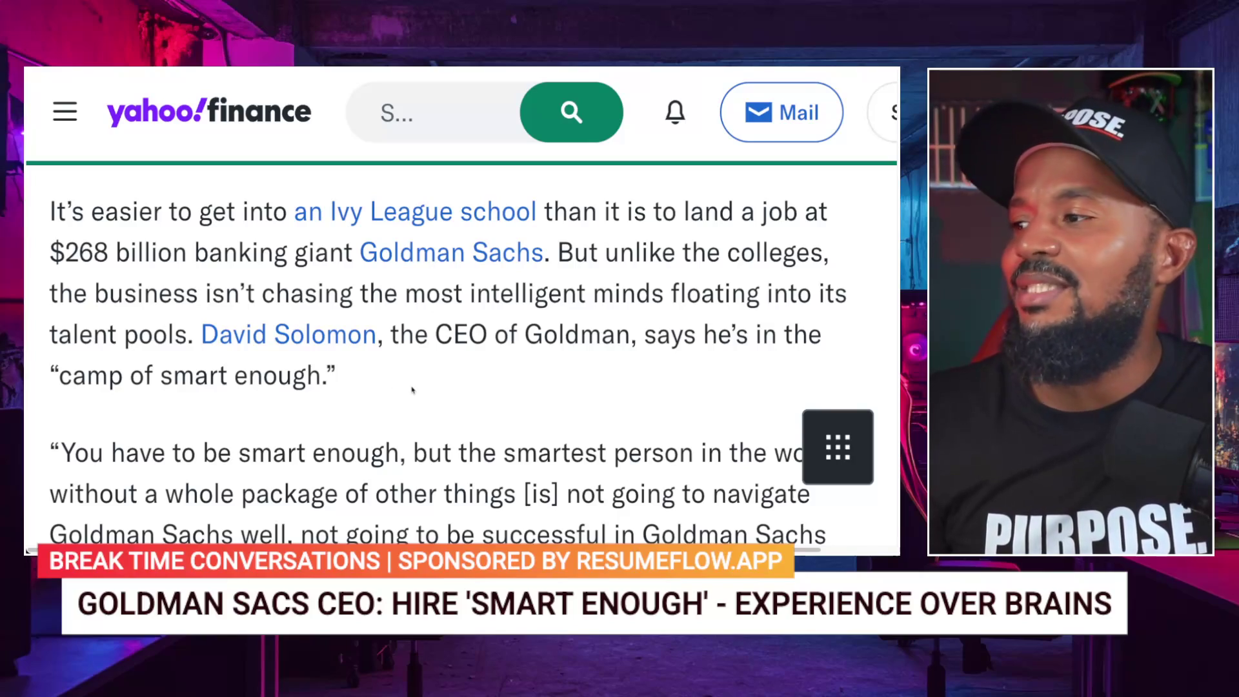
scroll(412, 389, "down", 3)
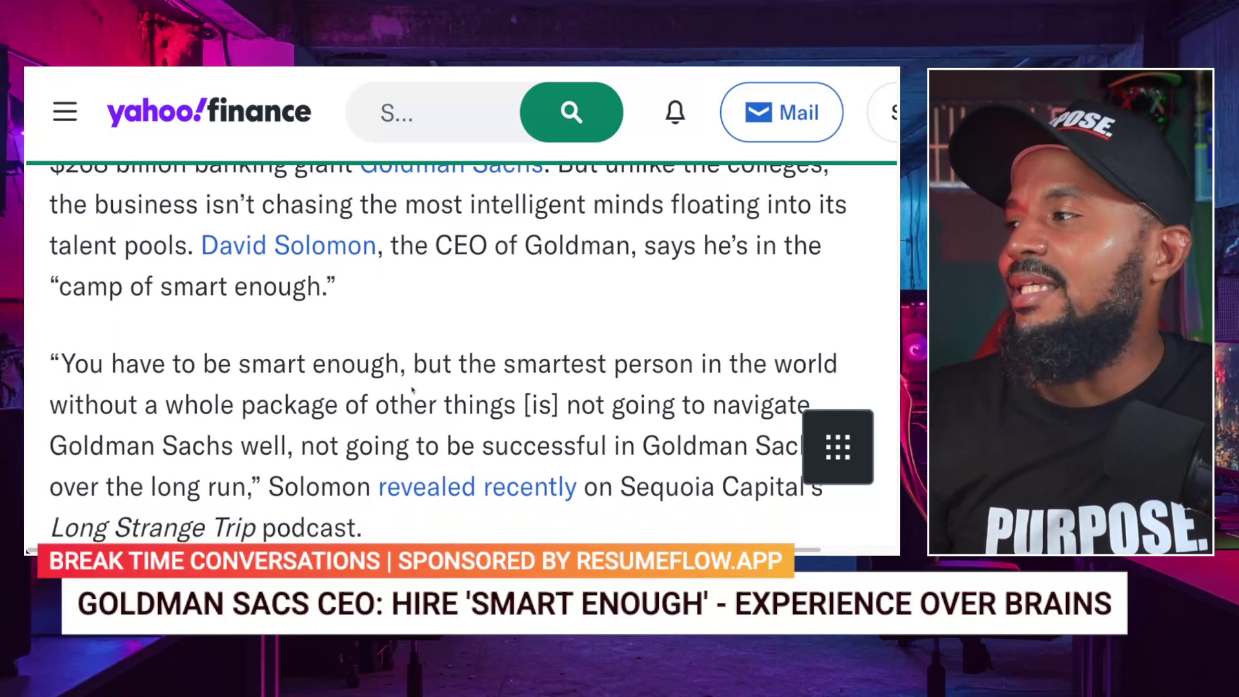
Step: Scroll on to the 'There are a few key qualities' paragraph about Solomon's hiring criteria
scroll(411, 386, "down", 4)
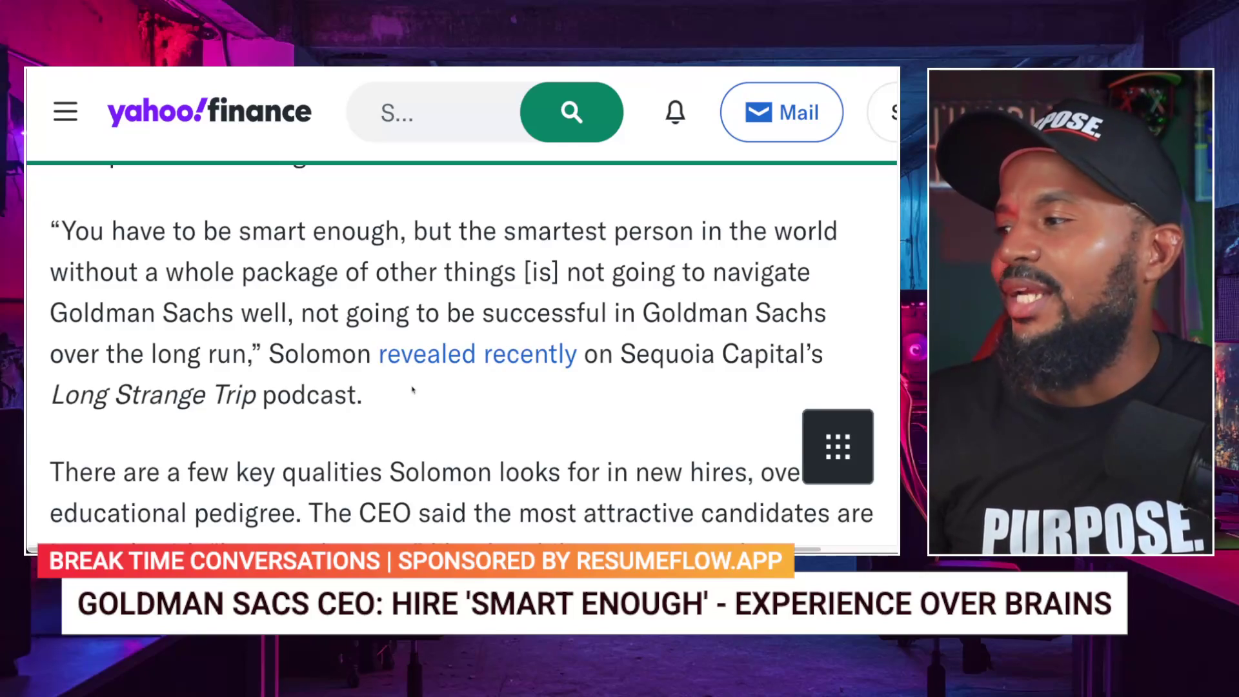
scroll(413, 390, "down", 1)
scroll(412, 388, "down", 2)
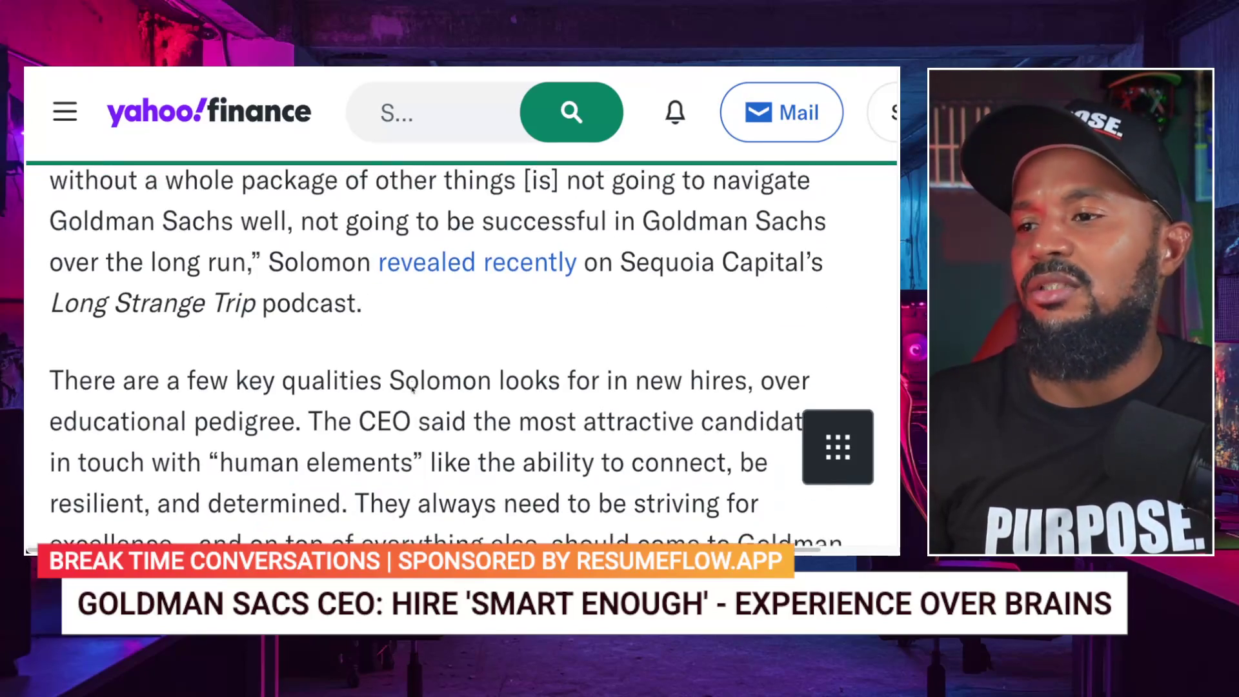
scroll(412, 386, "down", 1)
scroll(412, 386, "down", 1)
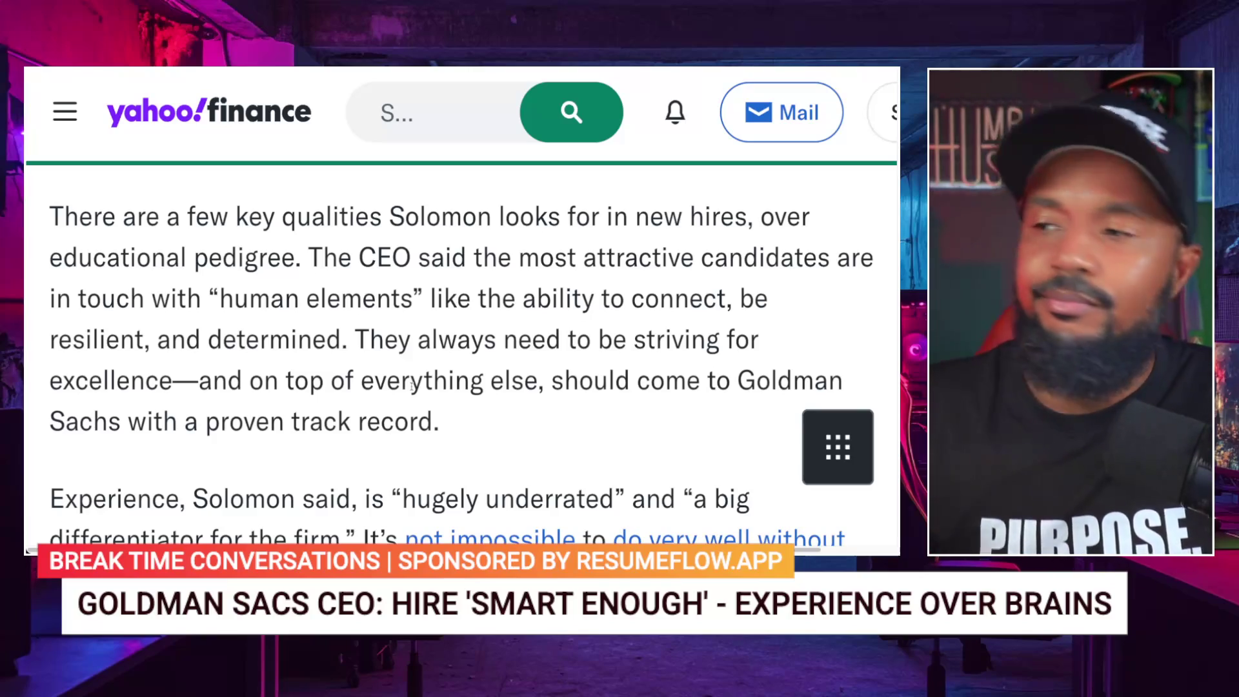
scroll(392, 387, "down", 1)
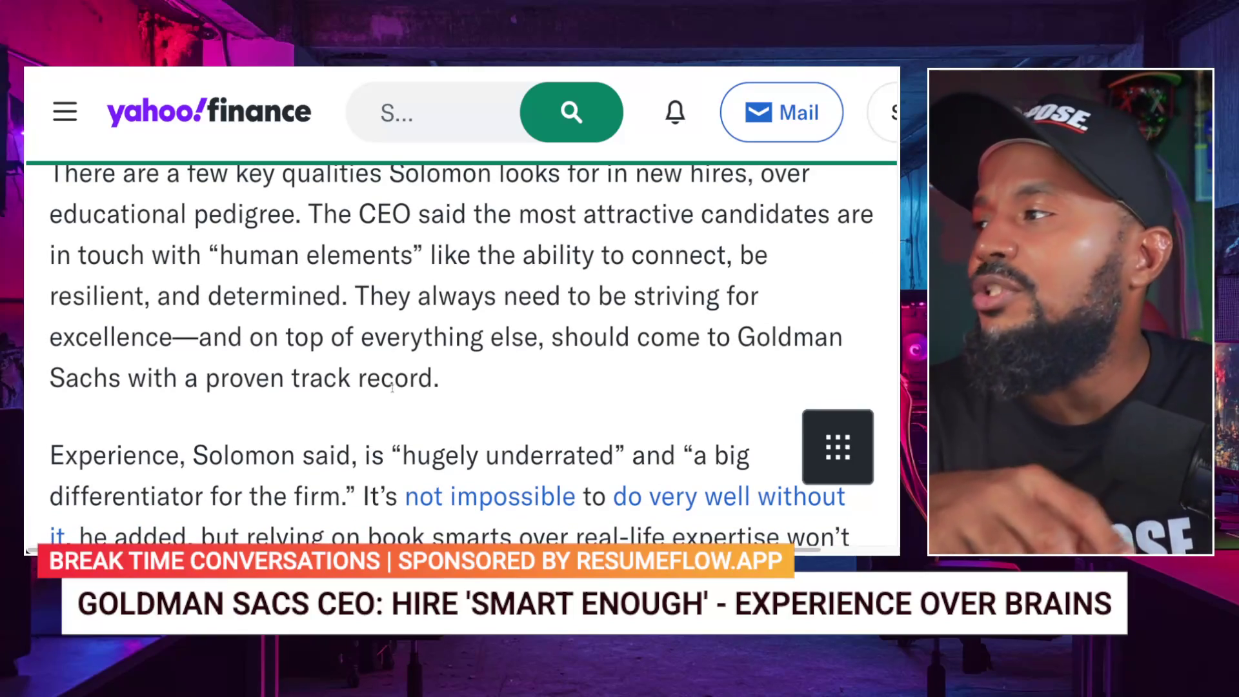
Step: Scroll to Solomon's 'You can't teach experience' quote about difficult judgment calls
scroll(392, 387, "up", 1)
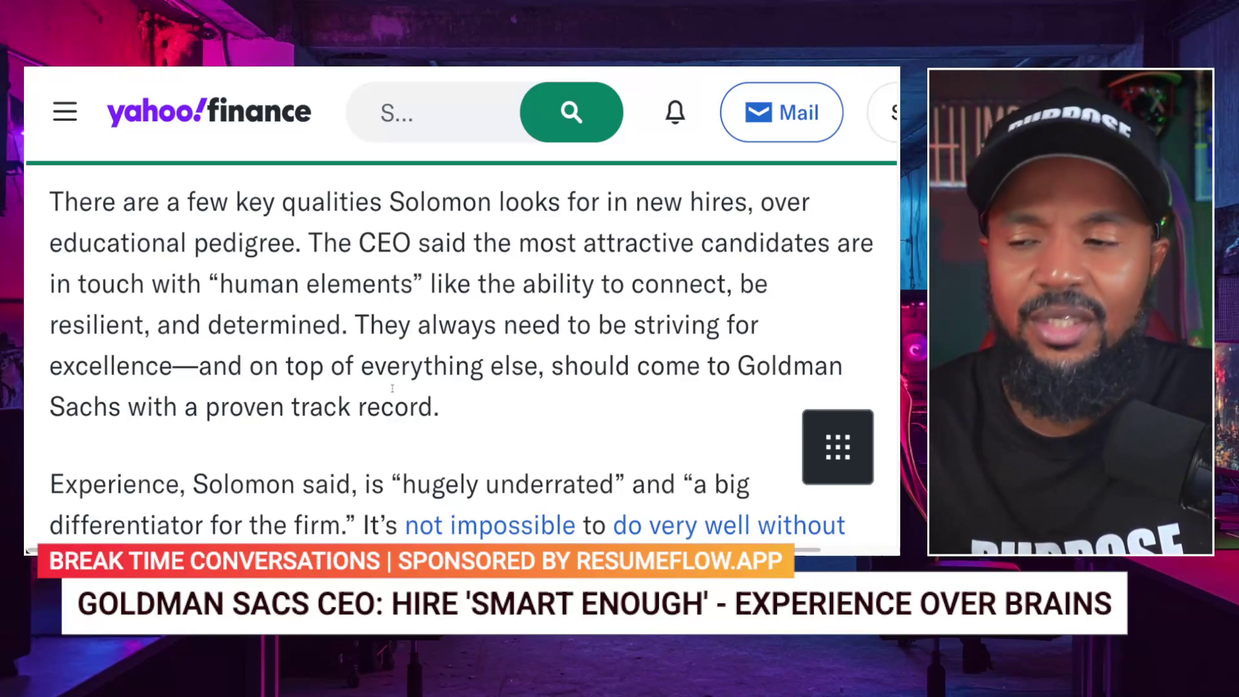
scroll(392, 387, "down", 4)
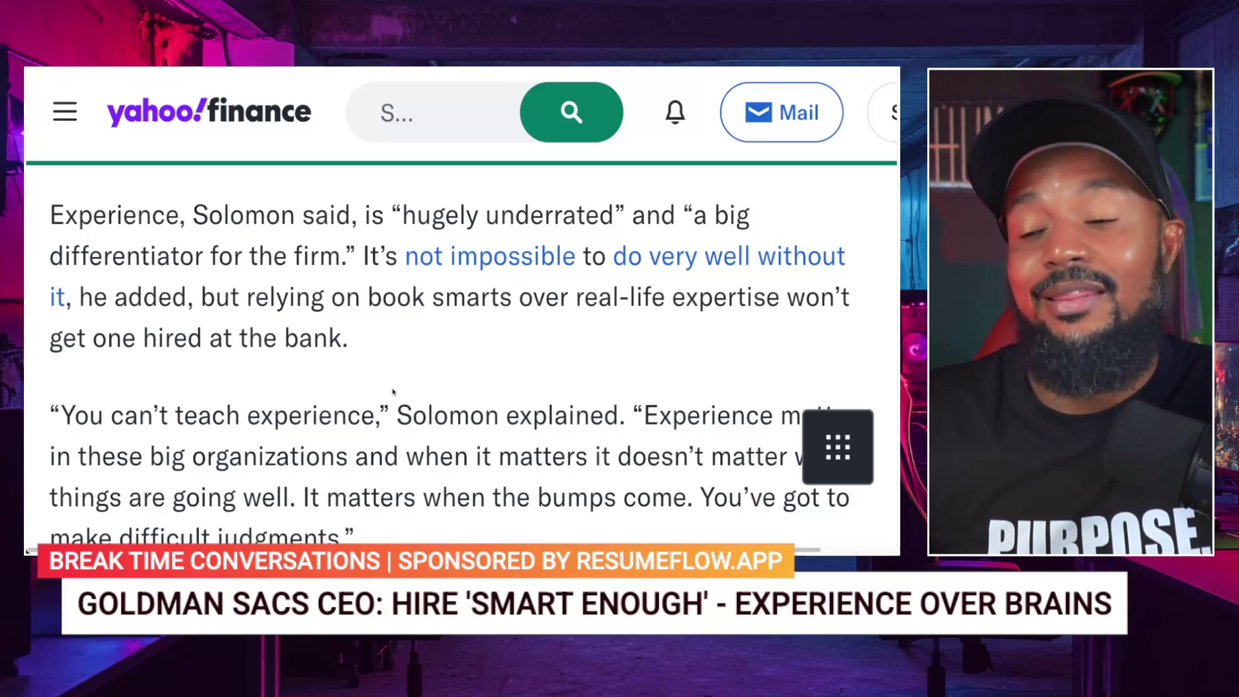
Step: Scroll down to the 'CEOs aren't always going for the brightest Ivy League grads' heading
scroll(393, 391, "down", 3)
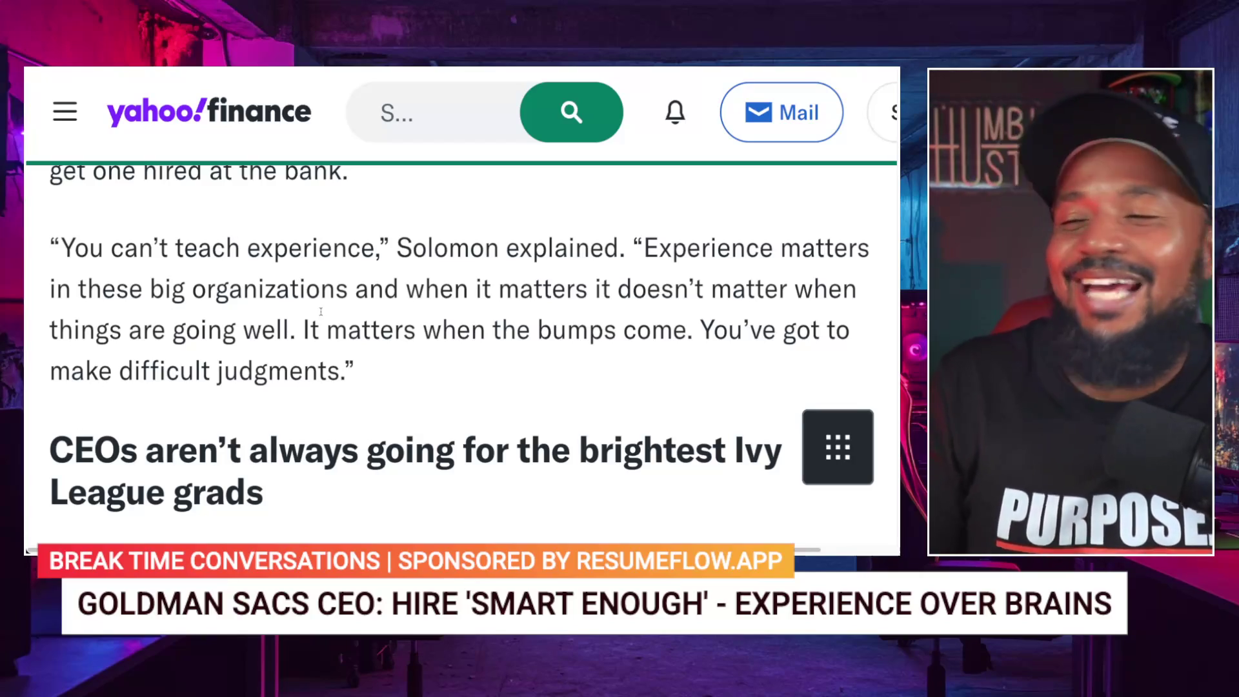
Step: Scroll to LinkedIn's CEO saying hiring managers will favor AI-savvy talent over Ivy League backgrounds
scroll(310, 271, "down", 1)
scroll(322, 315, "down", 1)
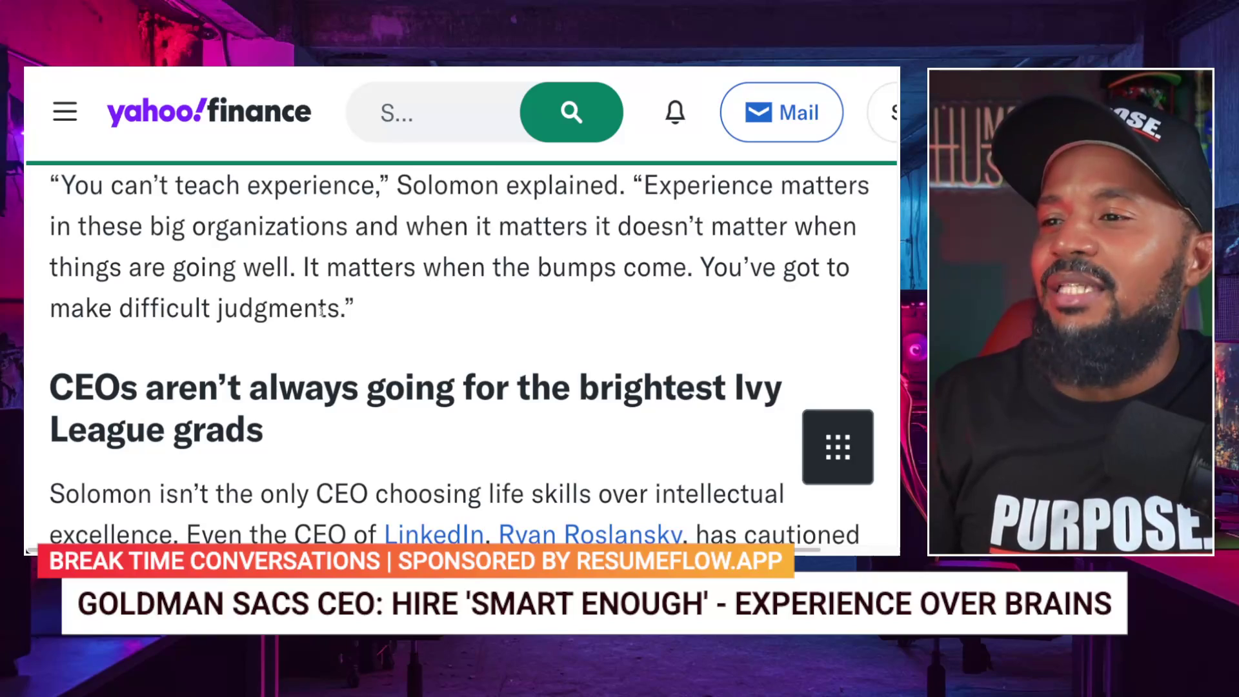
scroll(321, 310, "down", 5)
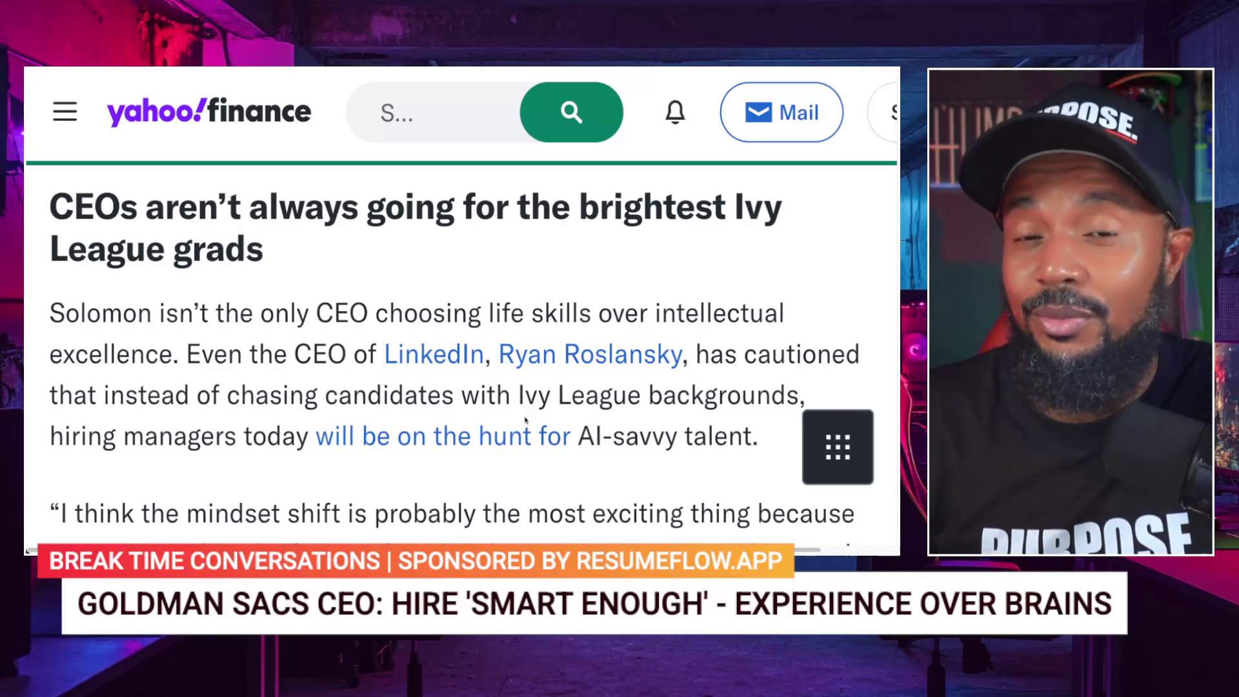
Step: Scroll to the paragraphs on Warren Buffett ignoring Ivy League degrees and the 2005 Forest River acquisition
scroll(525, 421, "down", 5)
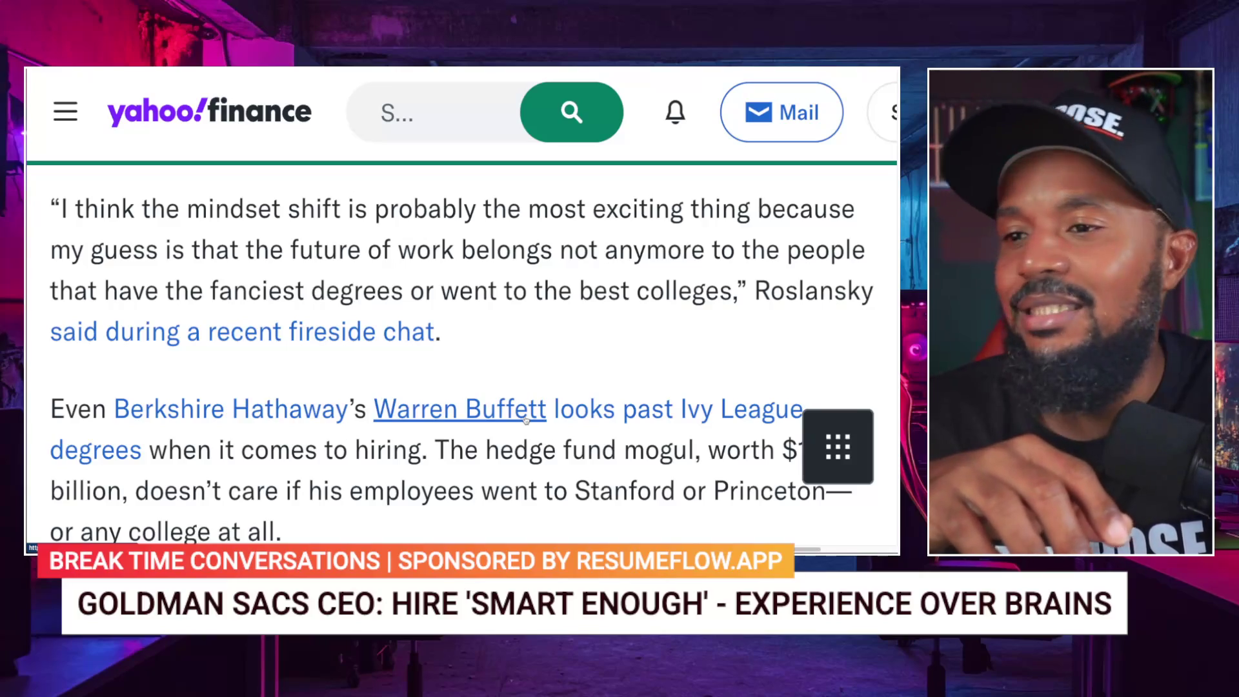
scroll(526, 419, "down", 3)
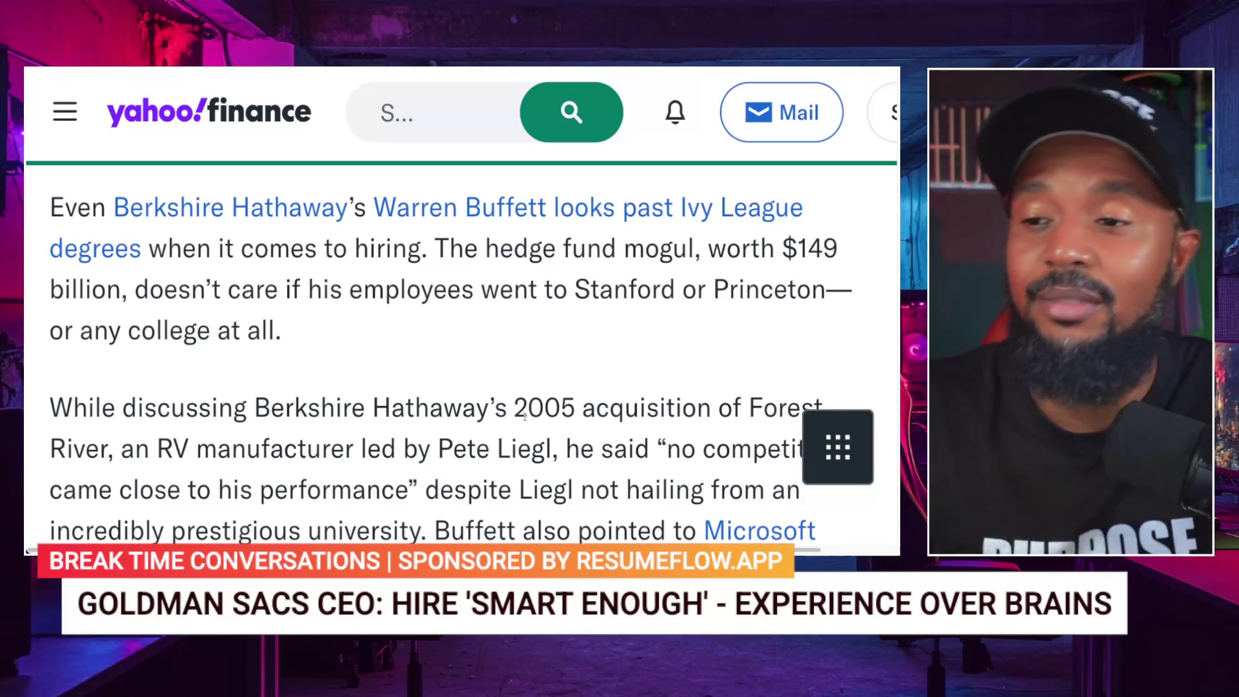
Step: Load the rest of the article via 'Story Continues' to reveal Buffett's 2025 shareholder-letter quote
scroll(492, 439, "down", 3)
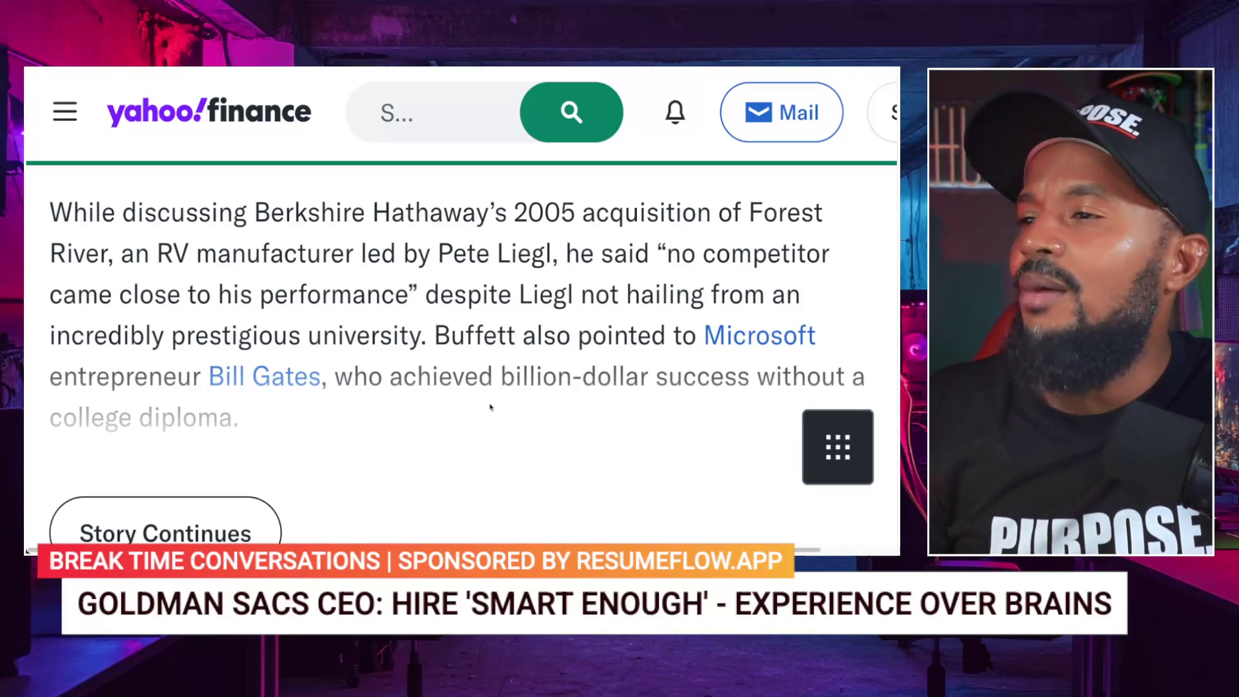
left_click(161, 526)
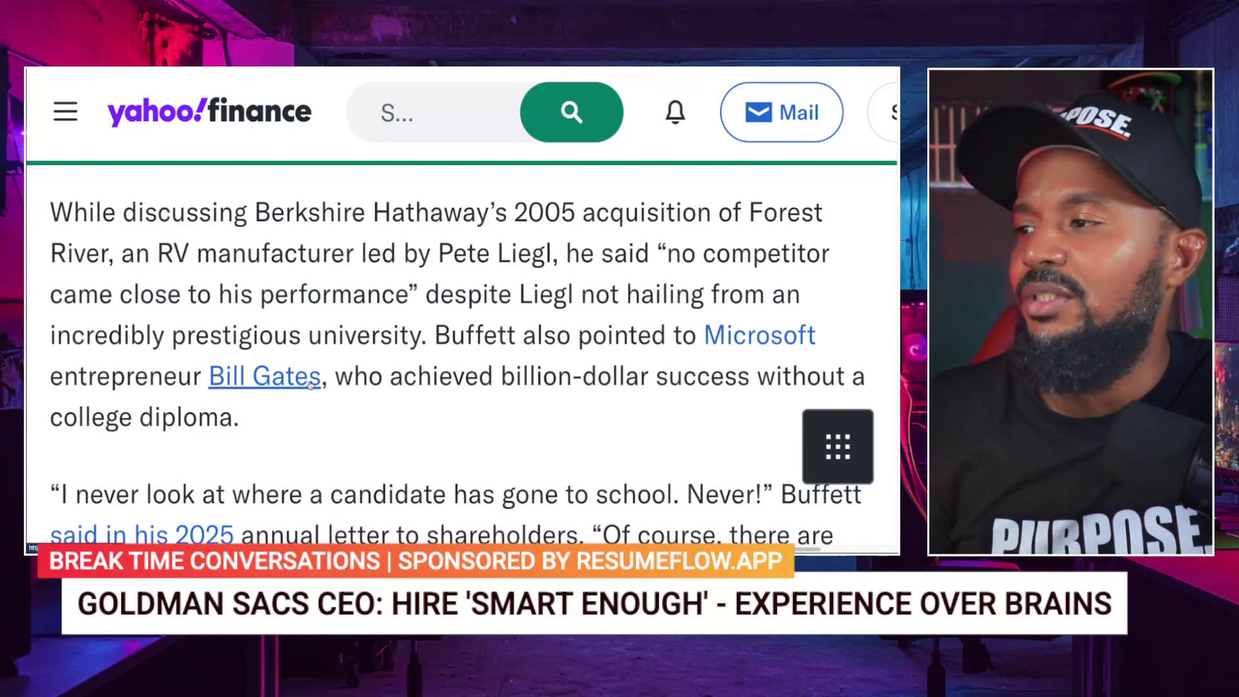
scroll(309, 384, "down", 2)
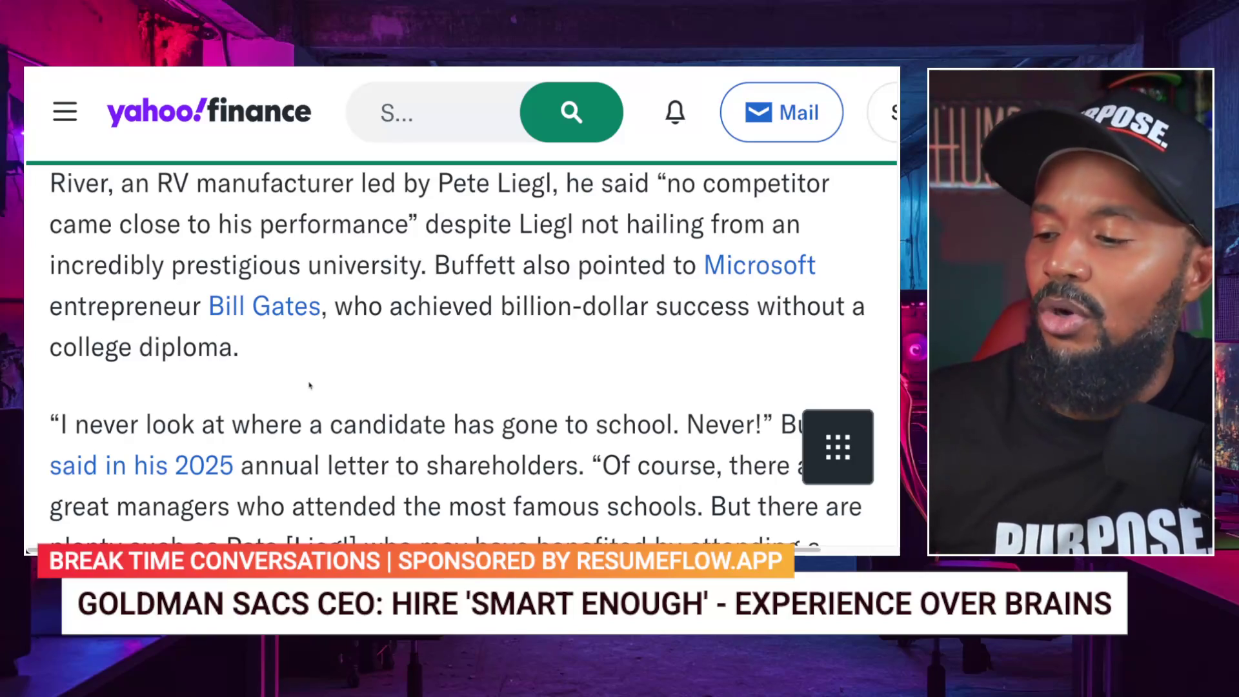
Step: Scroll to Buffett's 'I never look at where a candidate has gone to school' remark about Pete Liegl
scroll(310, 385, "down", 2)
scroll(309, 383, "down", 2)
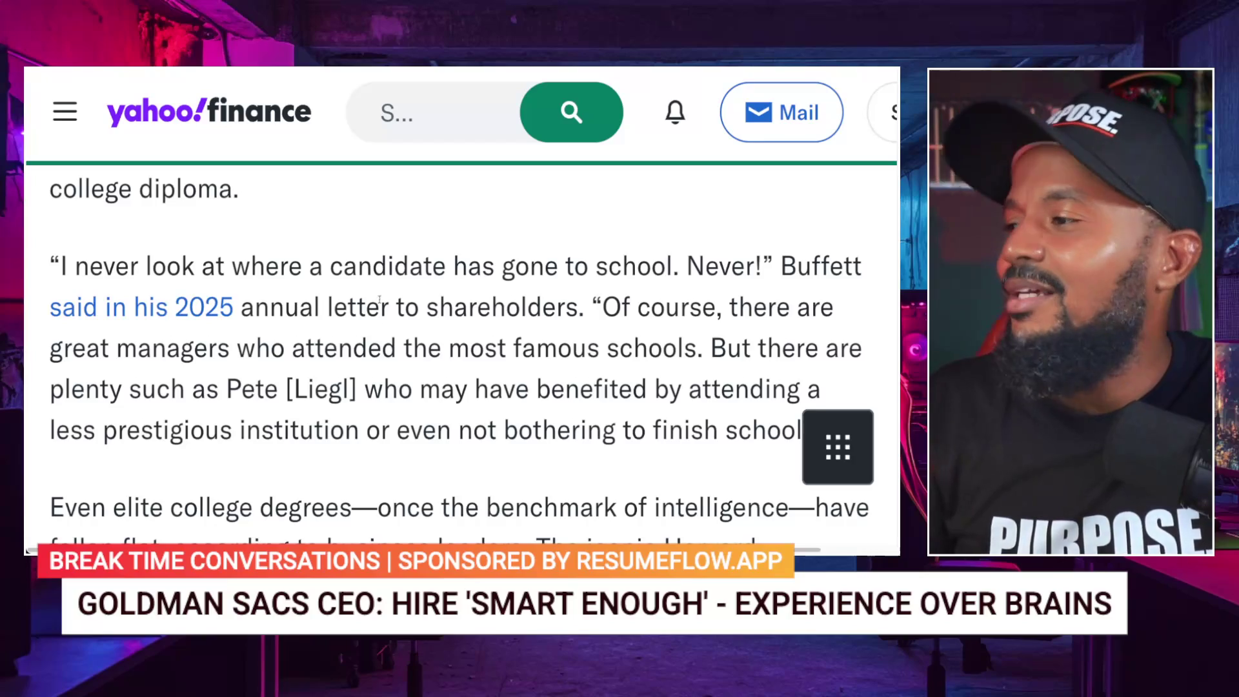
Step: Scroll the article down to Zuckerberg's remark that colleges aren't preparing graduates for needed jobs
scroll(380, 294, "down", 1)
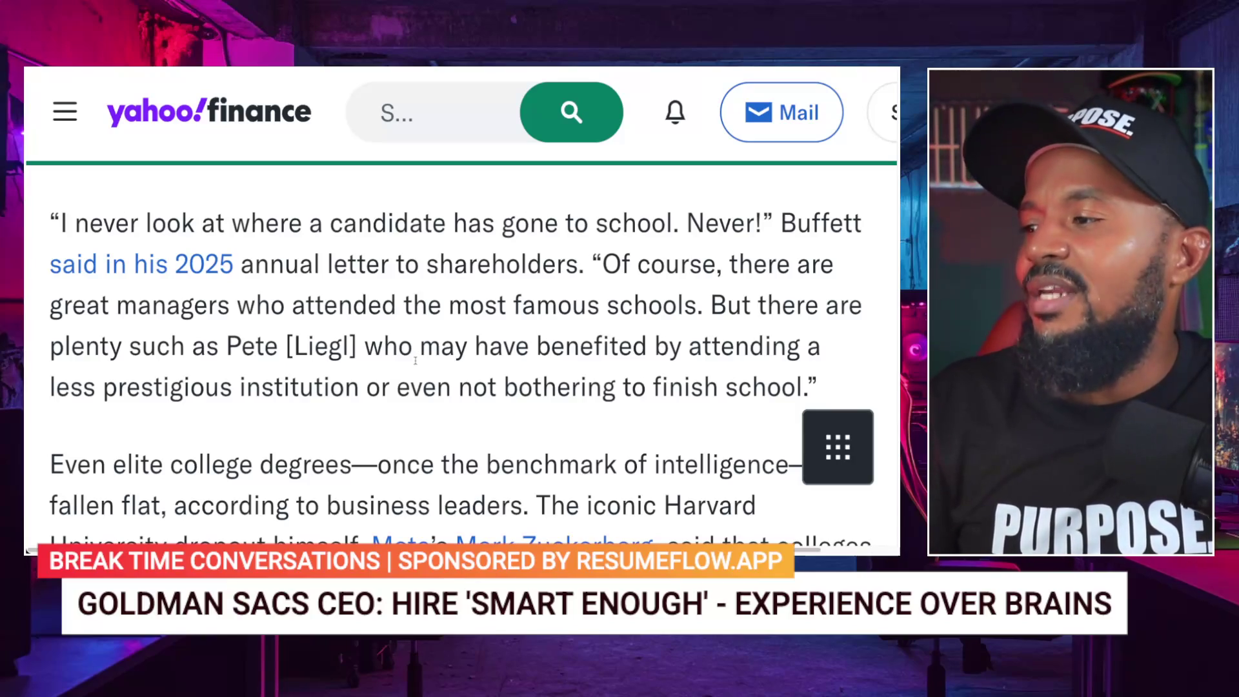
scroll(416, 374, "down", 3)
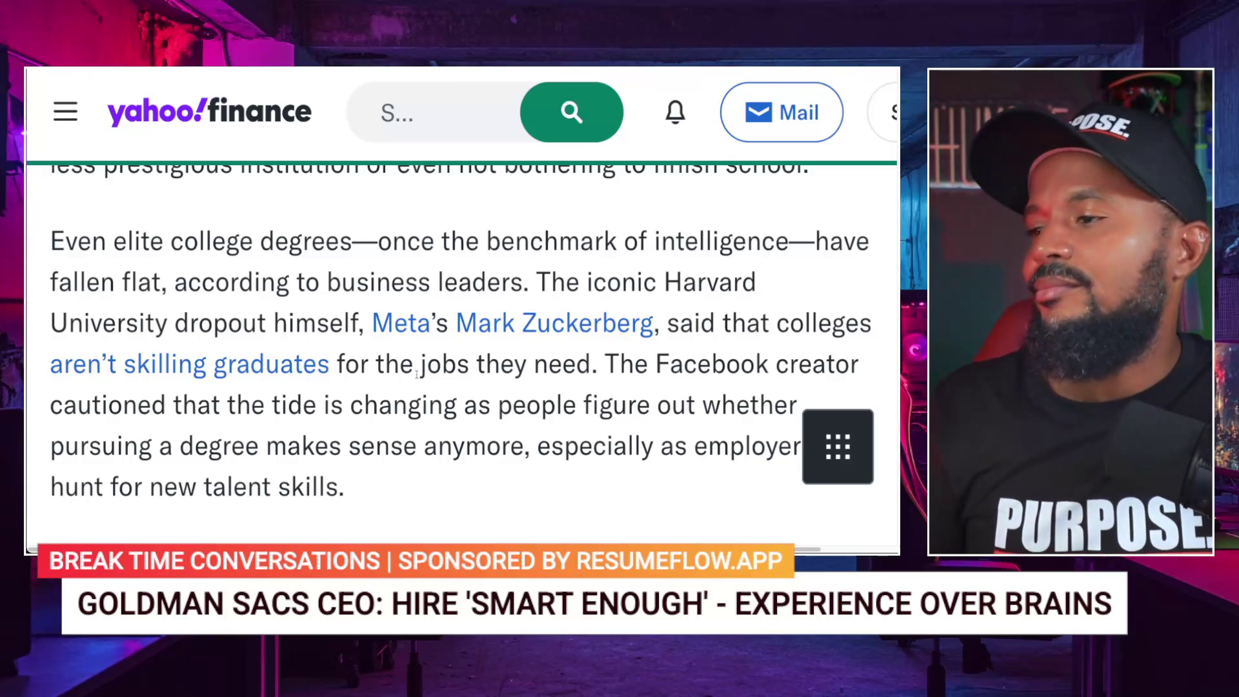
Step: Scroll to the article's end: Zuckerberg's 'reckoning' podcast quote and the Fortune.com source line
scroll(365, 381, "down", 2)
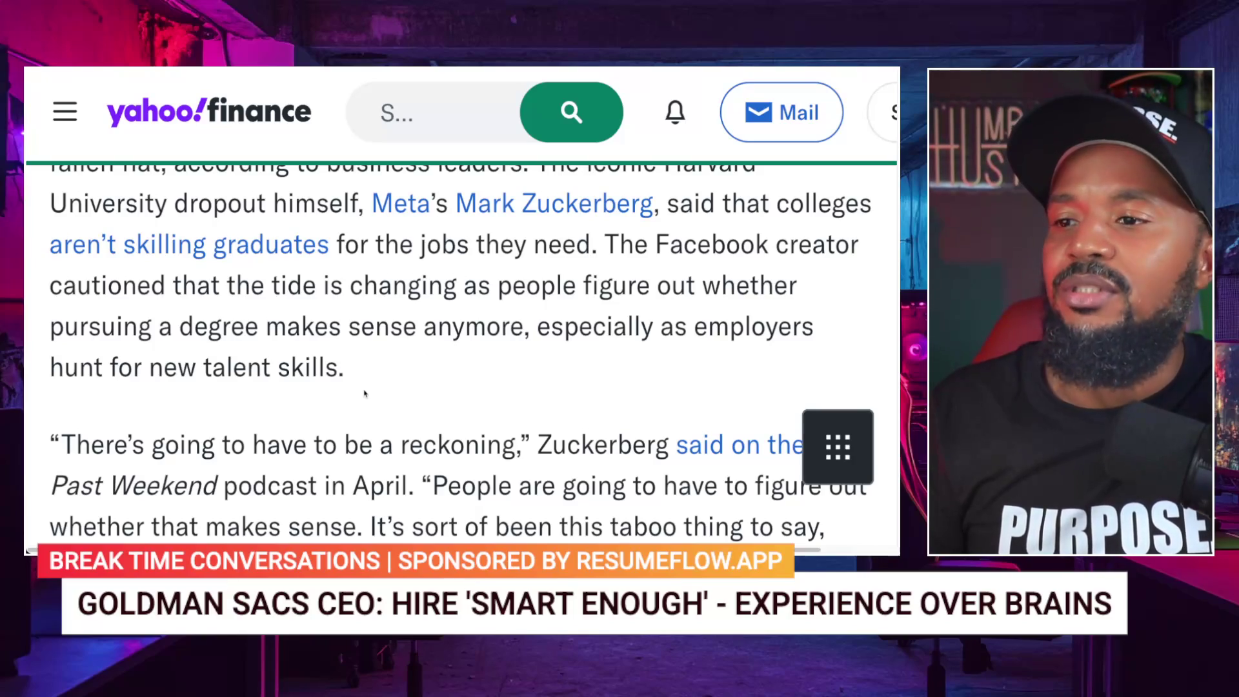
scroll(364, 393, "down", 3)
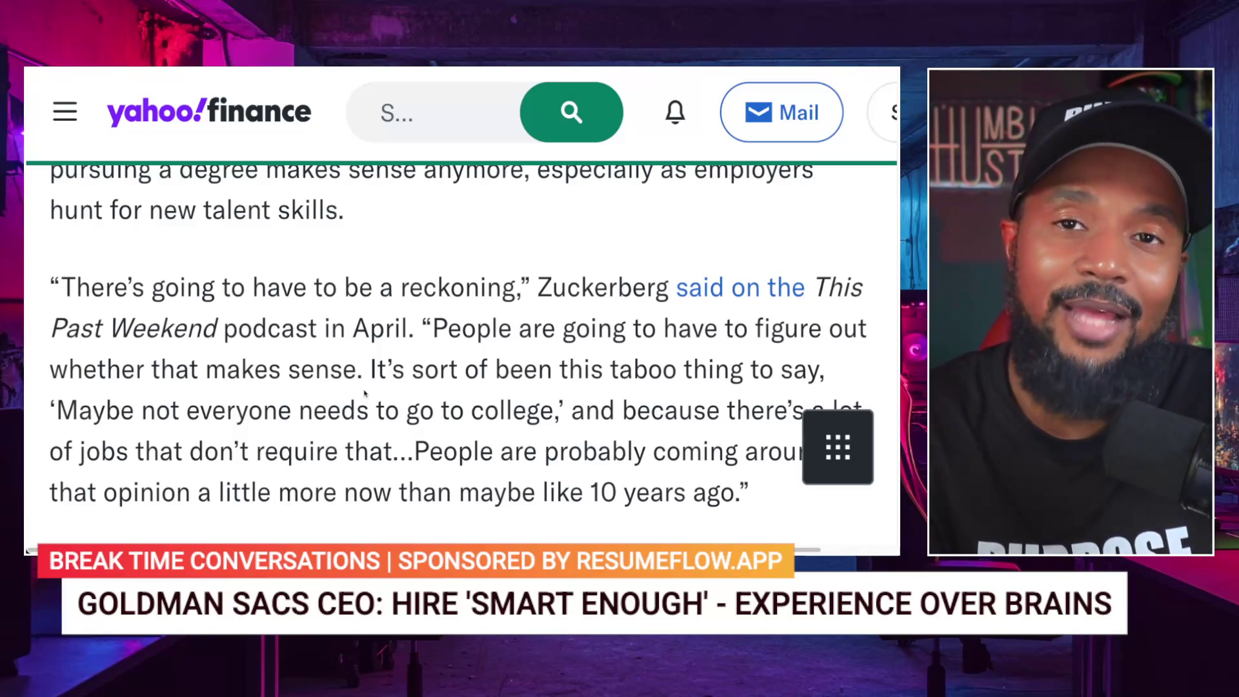
scroll(365, 394, "down", 1)
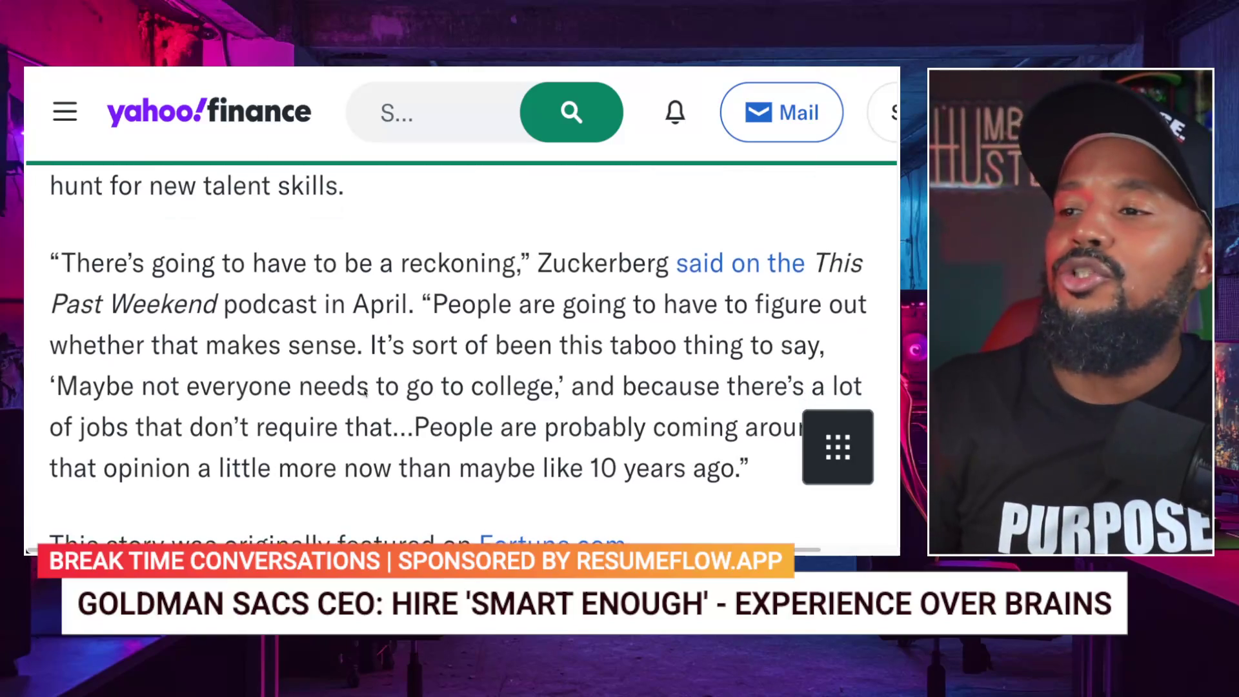